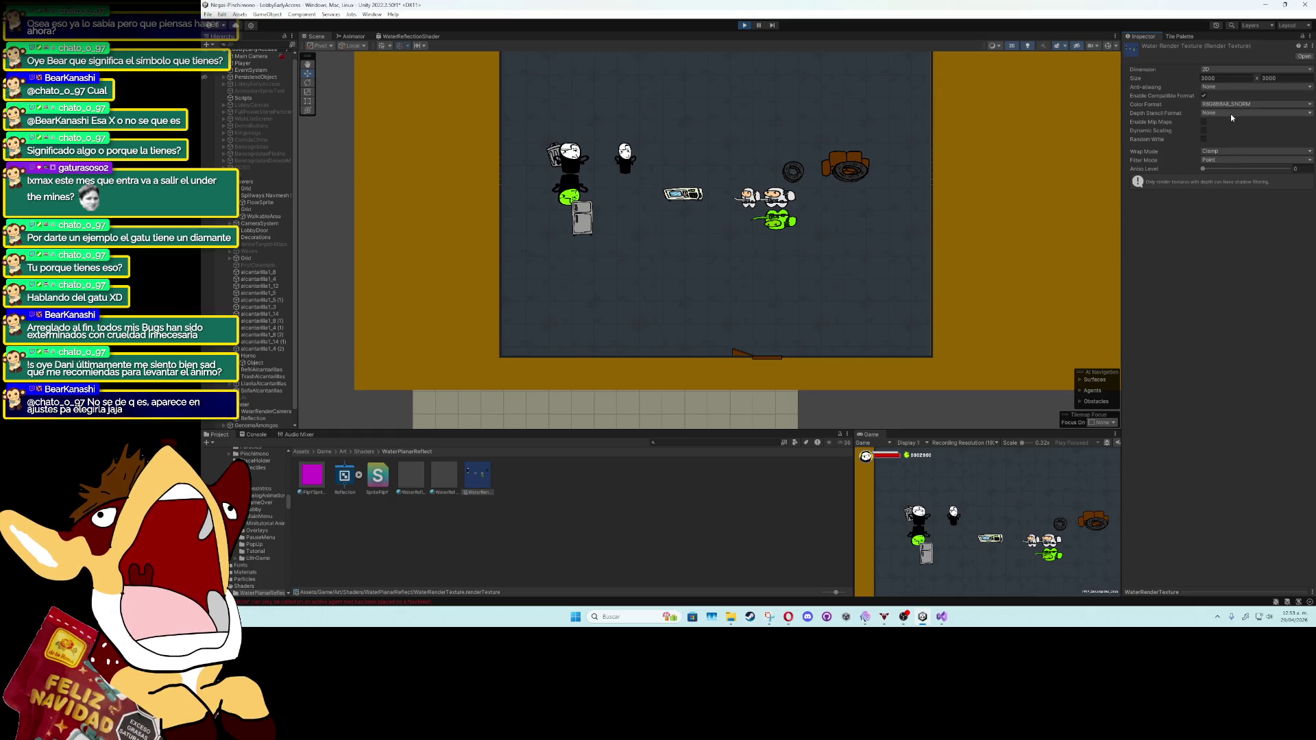
Step: Set the Water Render Texture's height to 2500, then 50, and finally 1000
left_click(1255, 80)
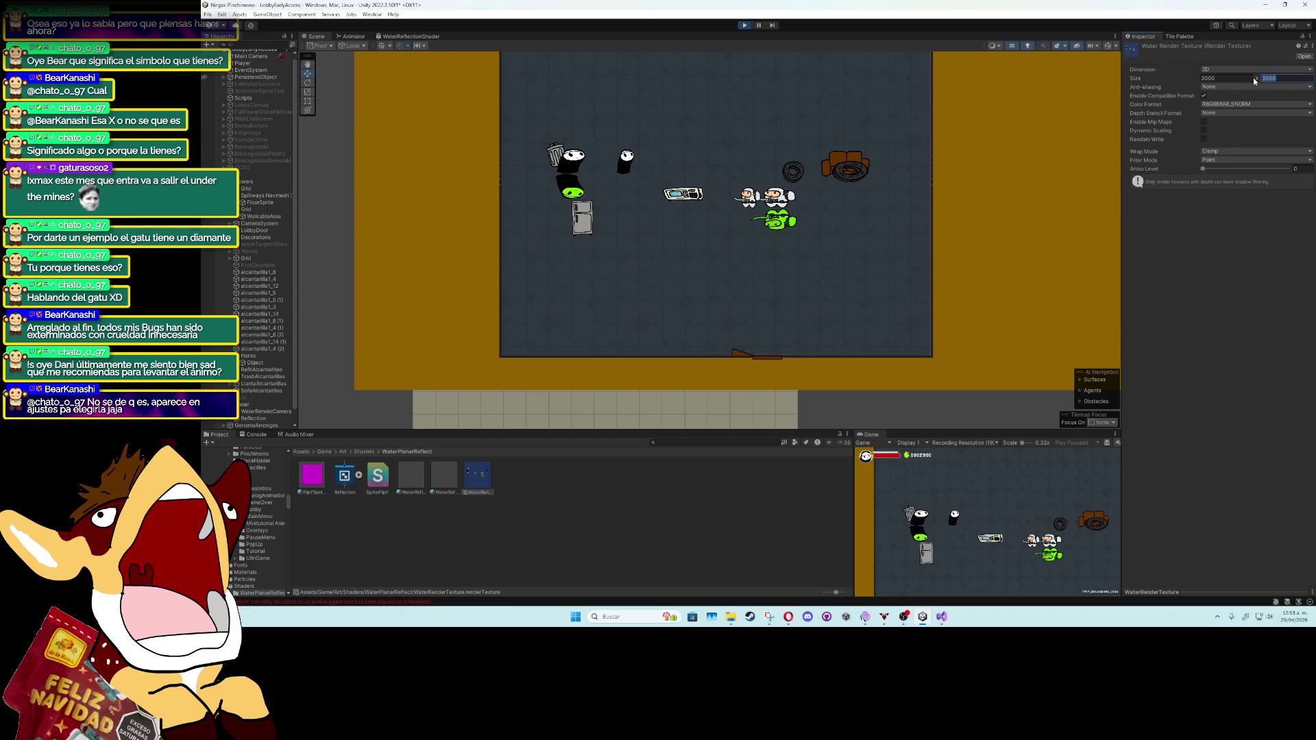
type("00")
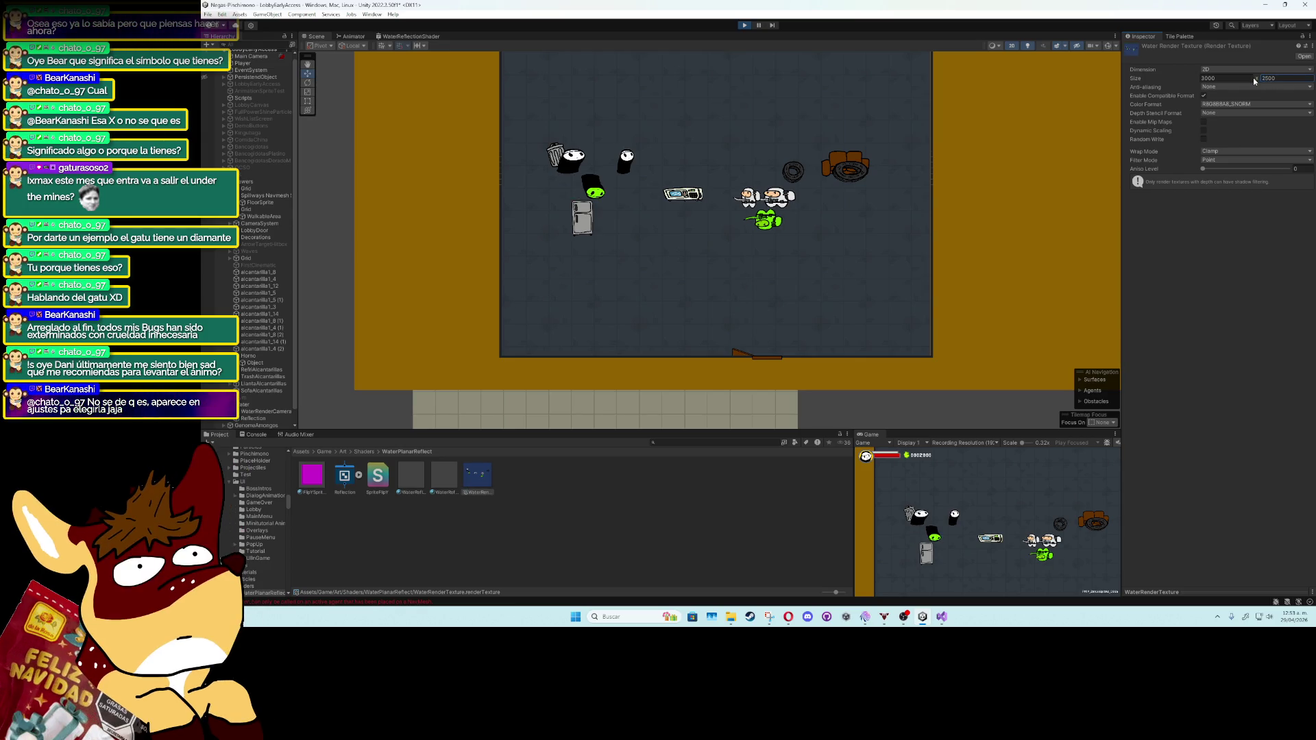
key("Return")
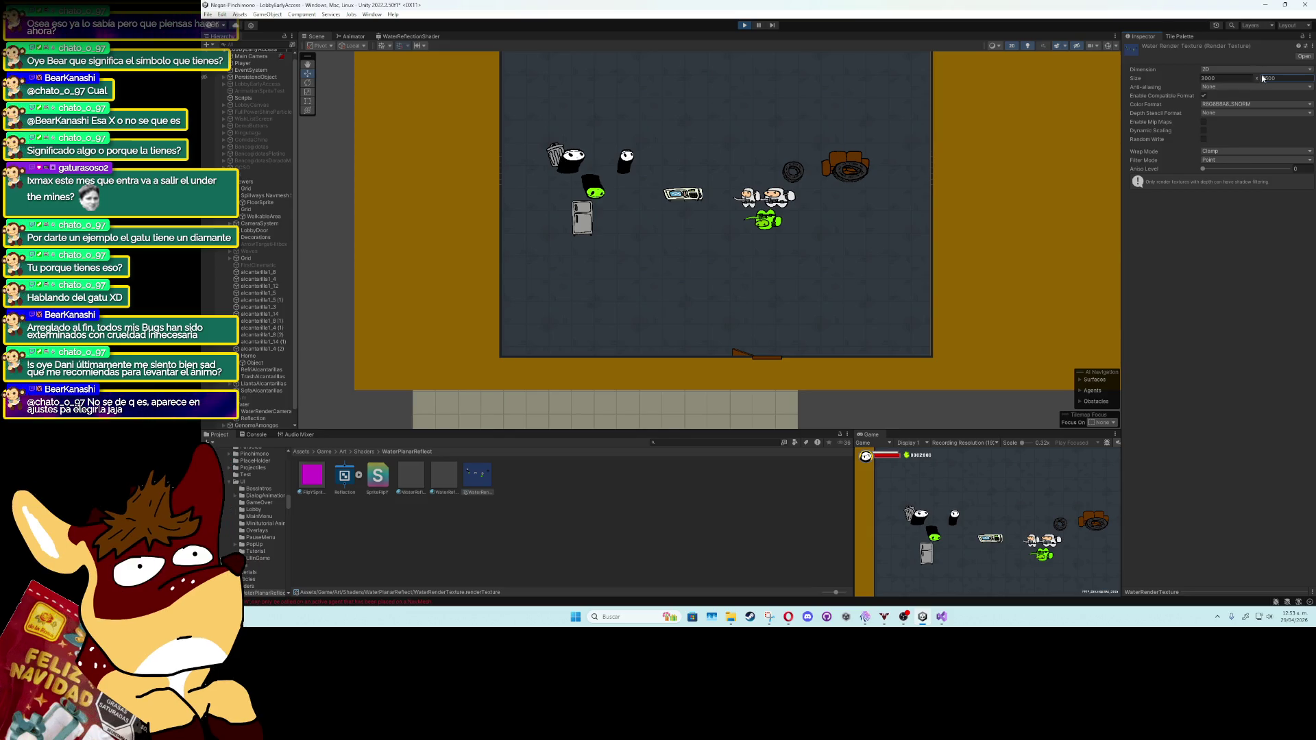
double_click(1281, 78)
type("50")
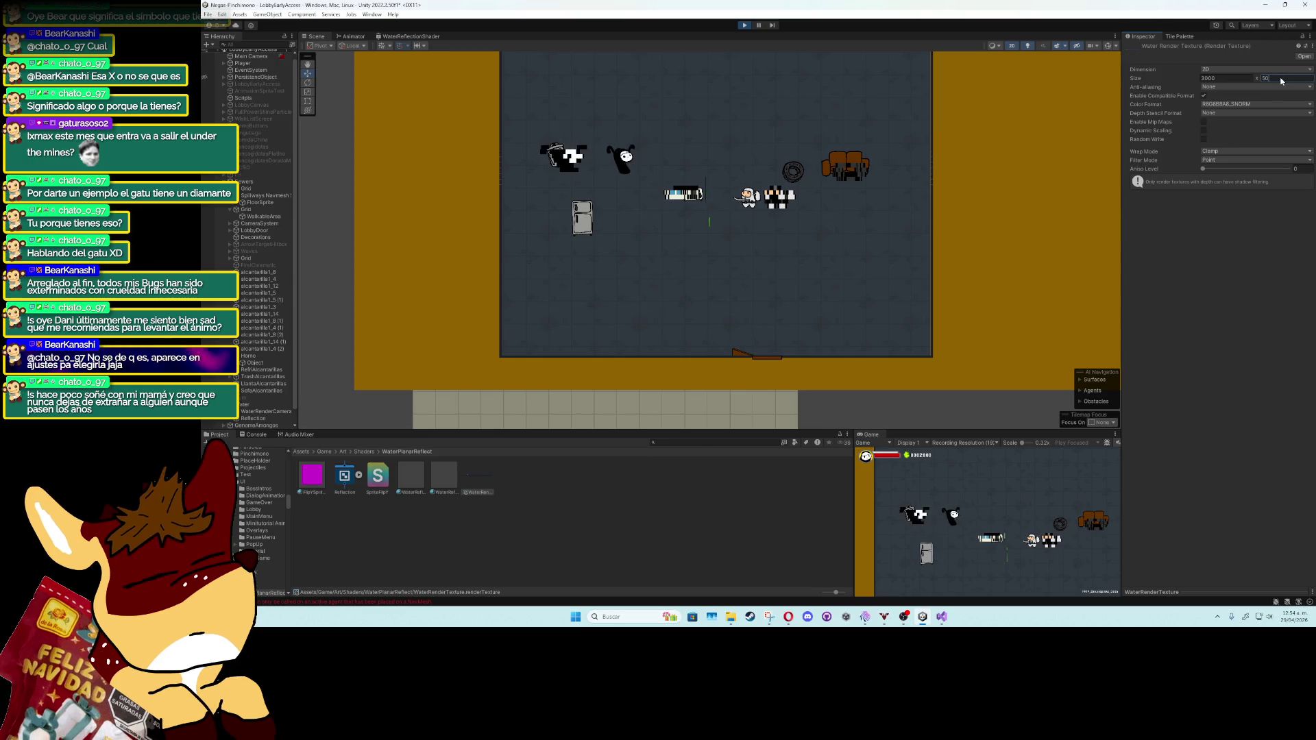
scroll(583, 182, "up", 4)
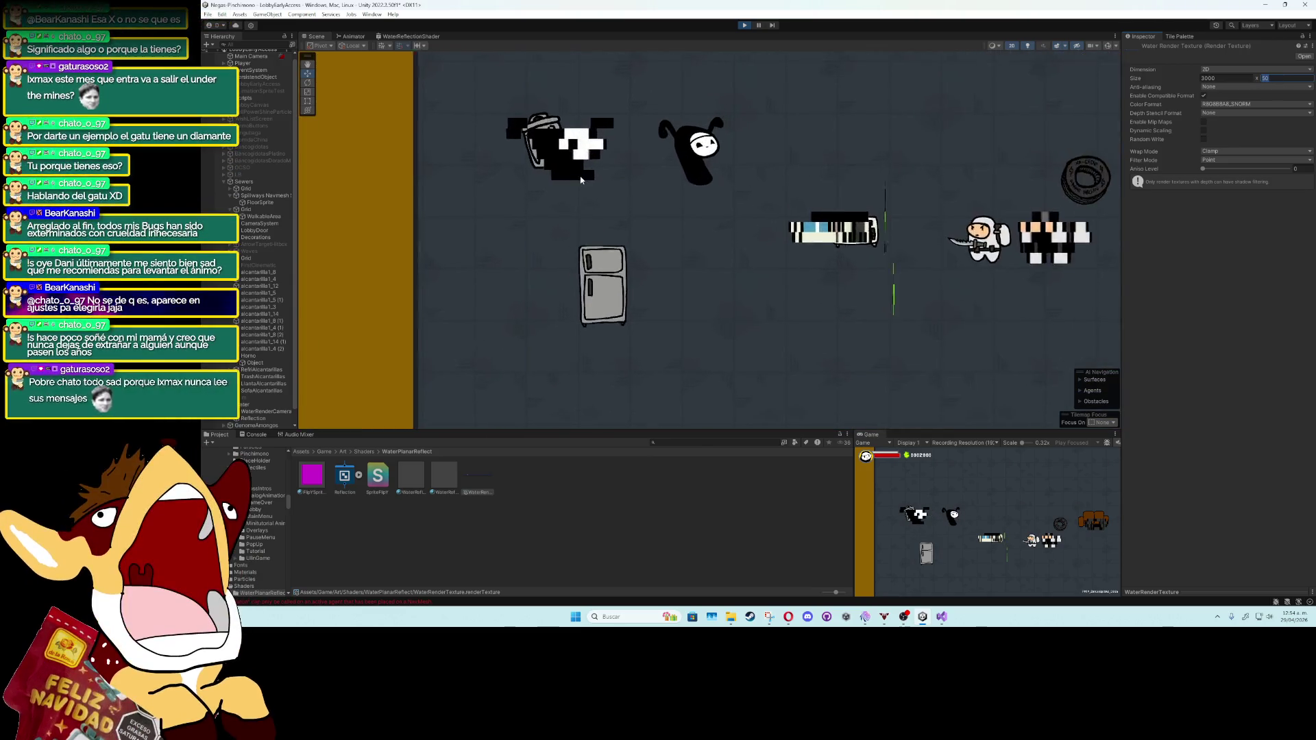
scroll(586, 174, "down", 1)
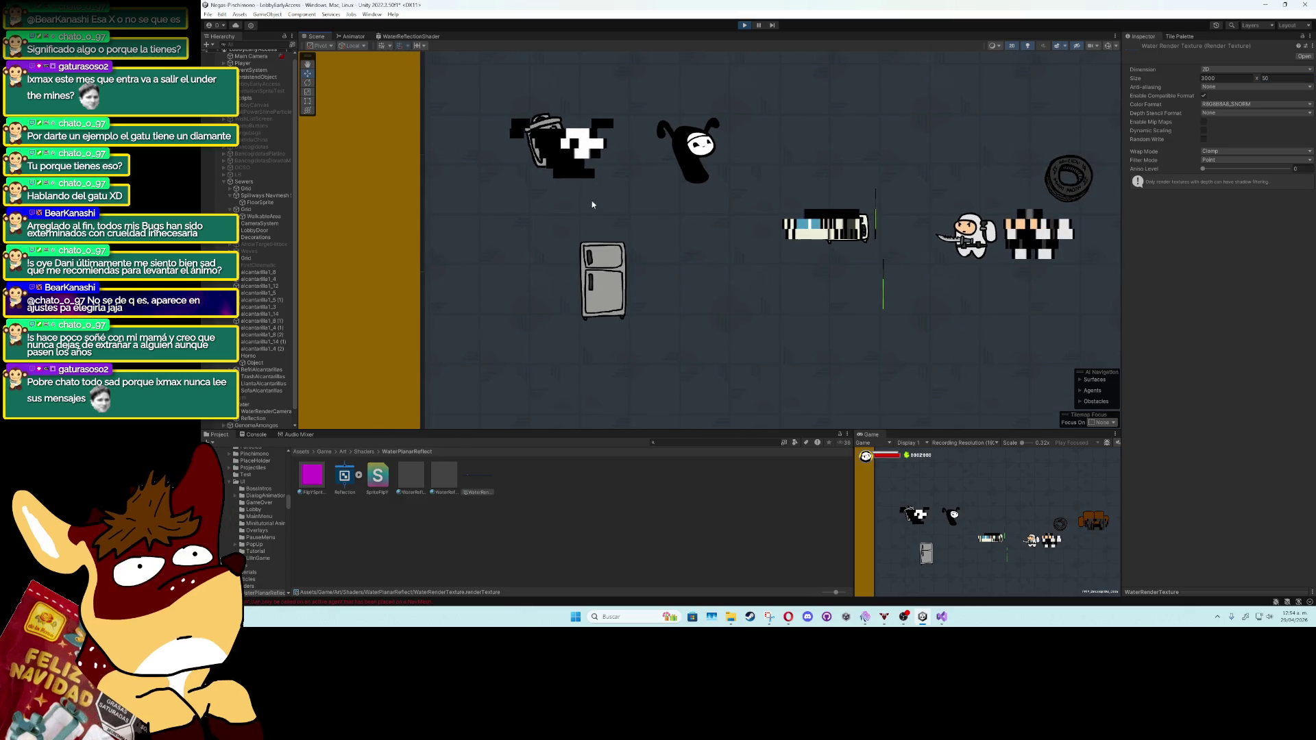
scroll(615, 197, "down", 1)
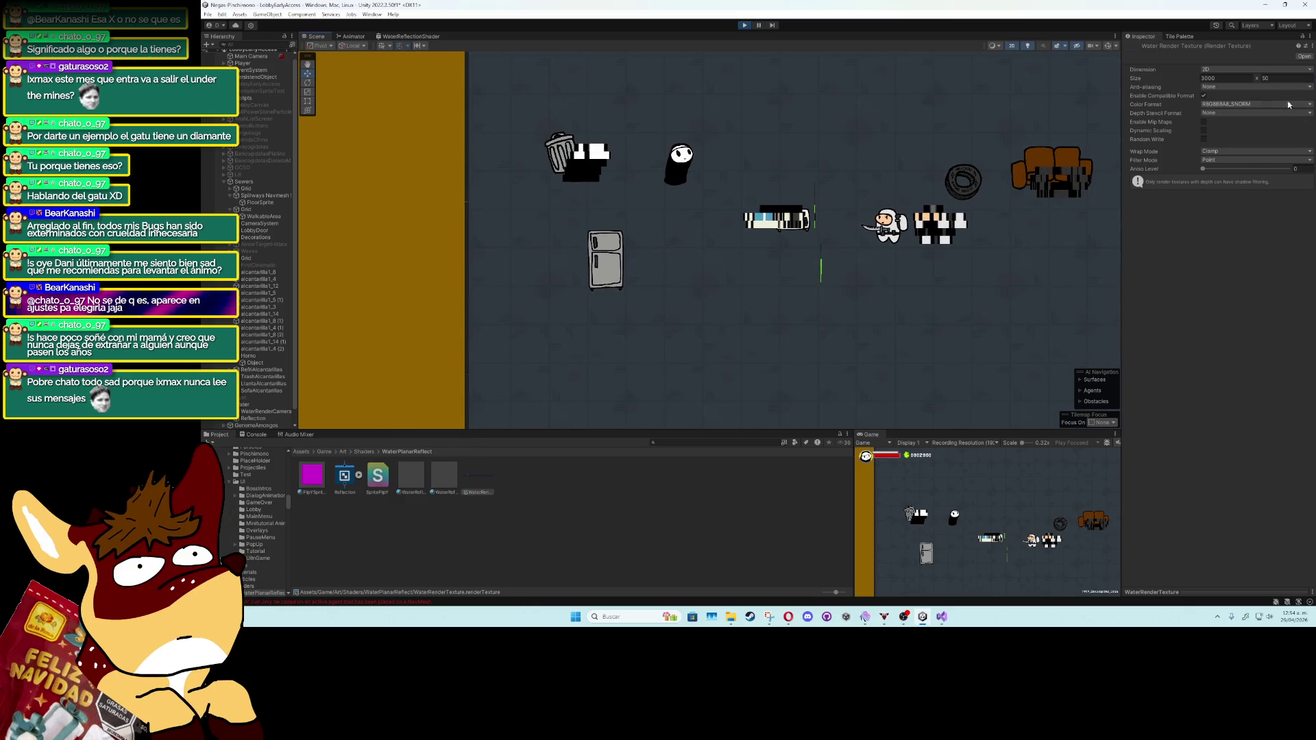
left_click(1277, 79)
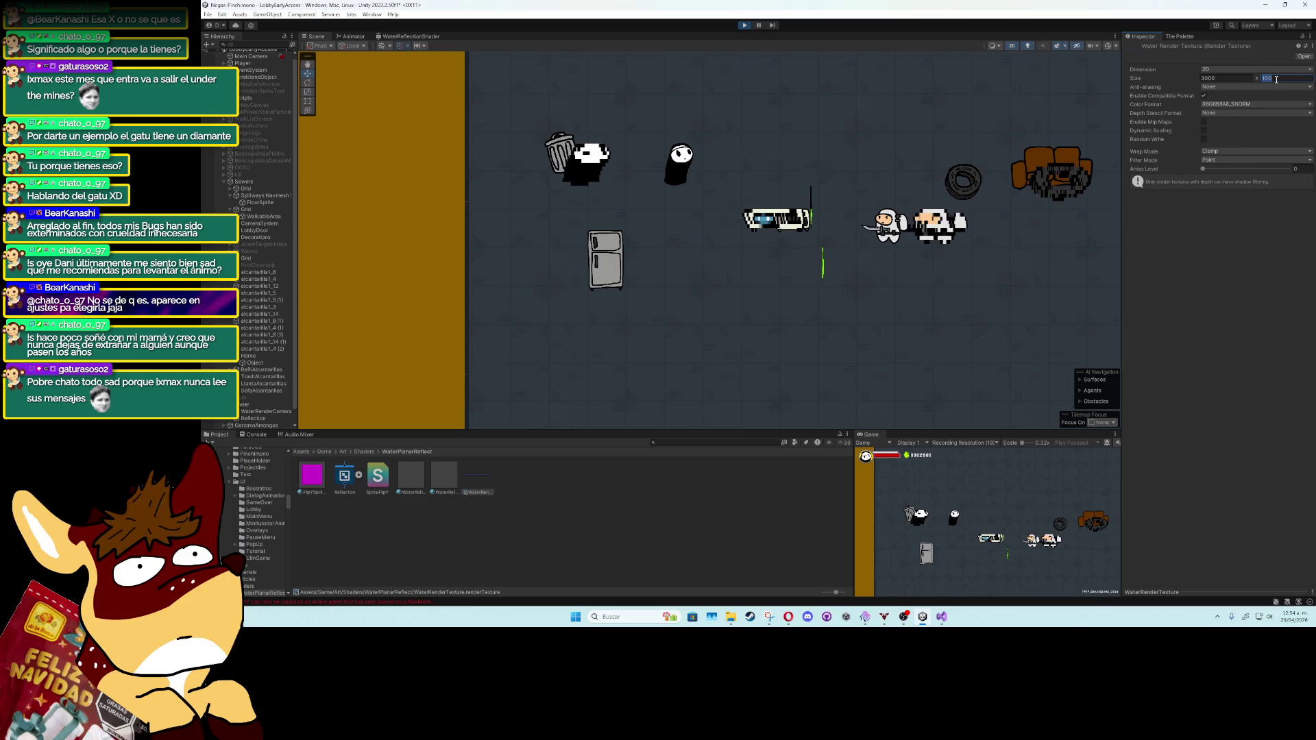
type("0")
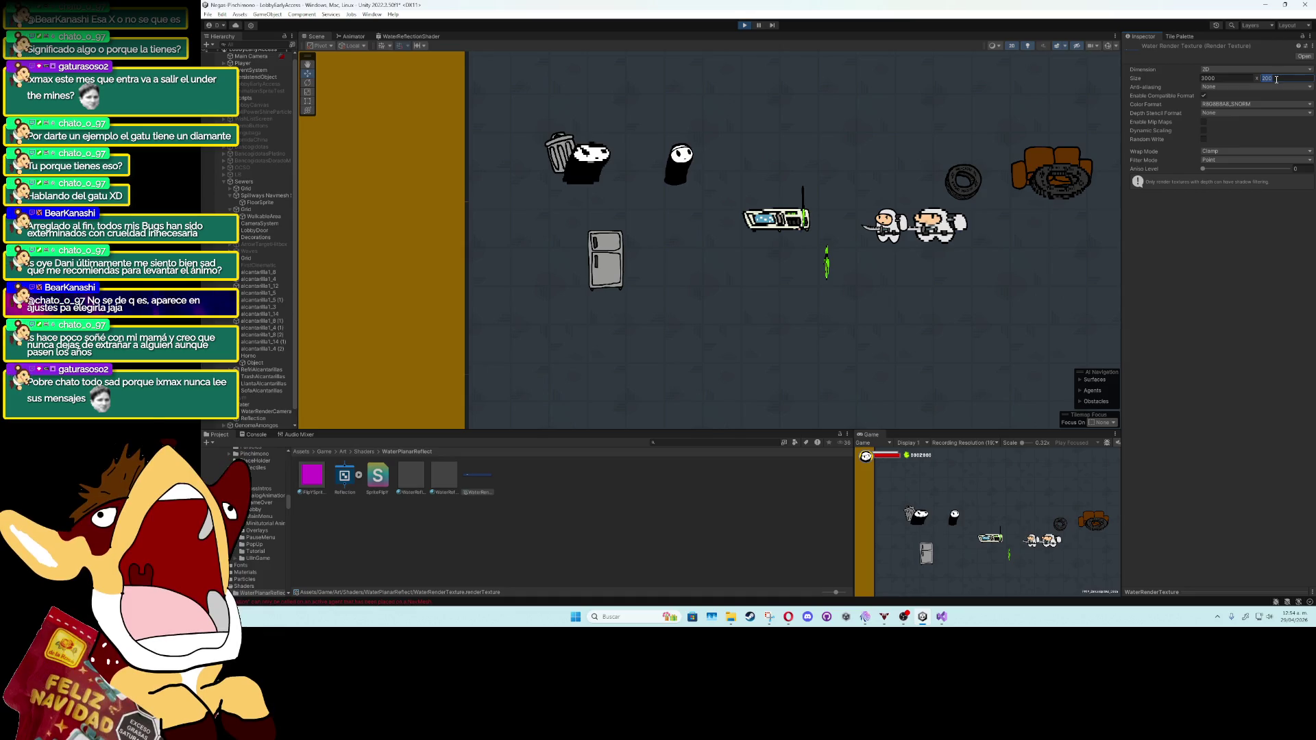
type("00")
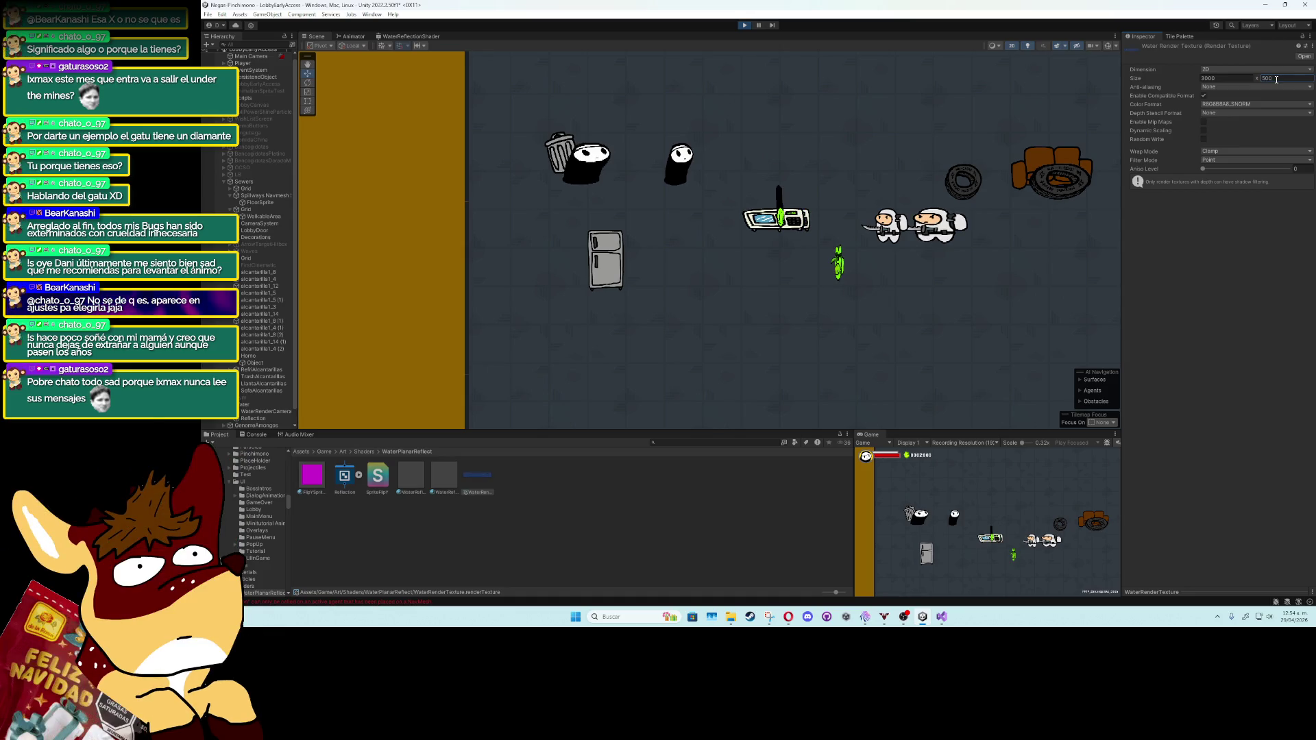
key("Return")
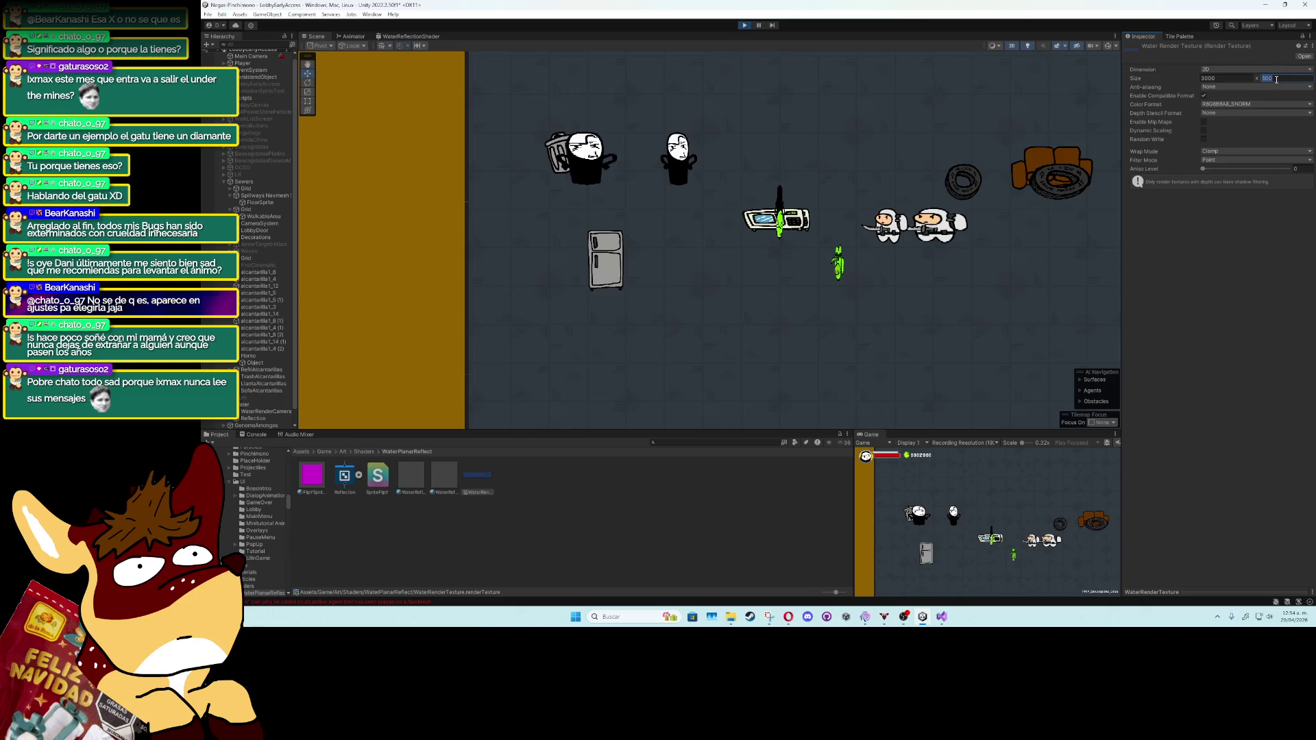
type("0")
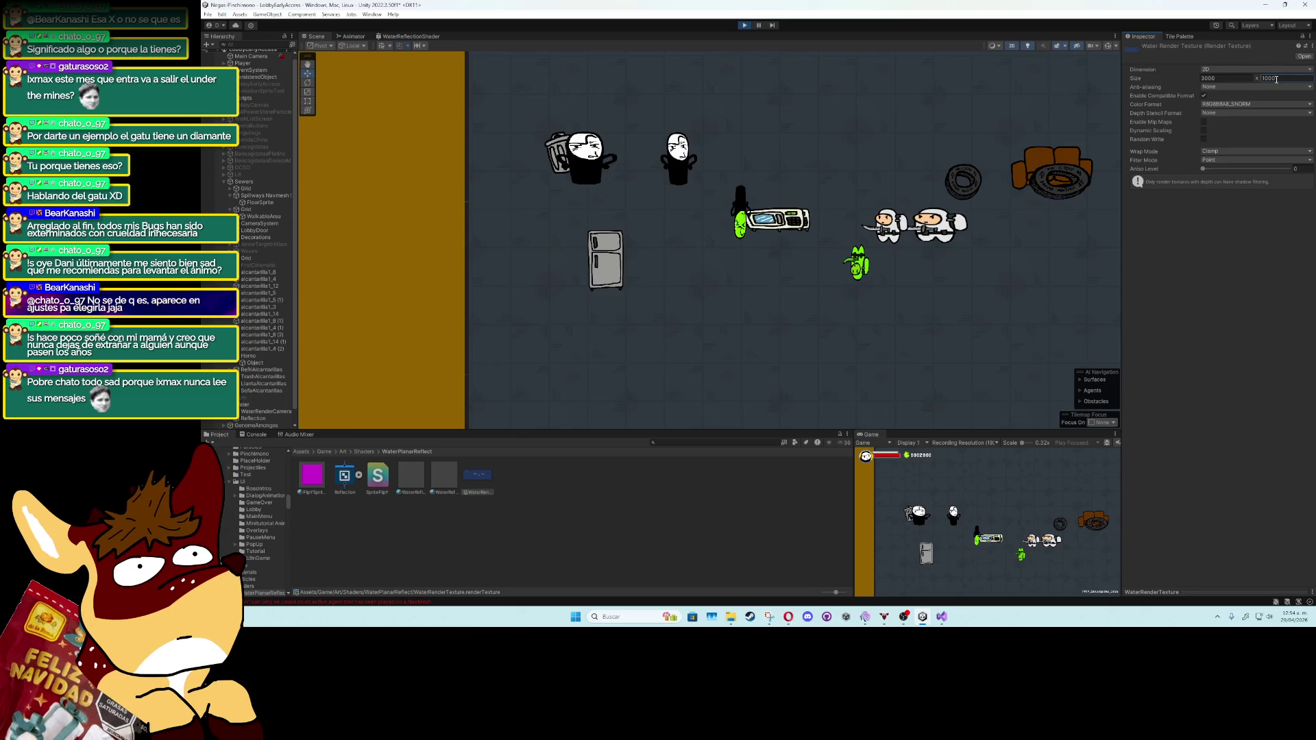
Step: Finish the height edit so the Water Render Texture becomes 3000 by 2000
left_click(1277, 80)
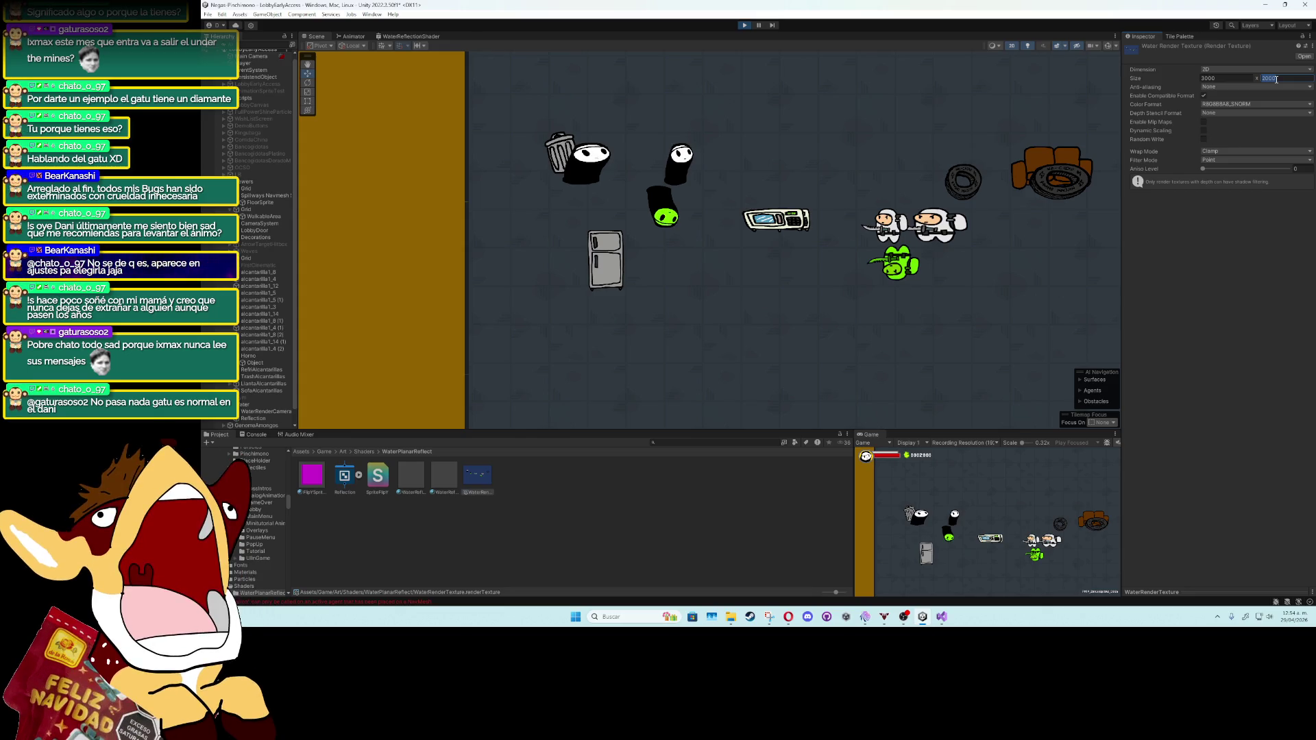
Step: Switch the texture dimension to 2D Array, then back to 2D
left_click(1241, 70)
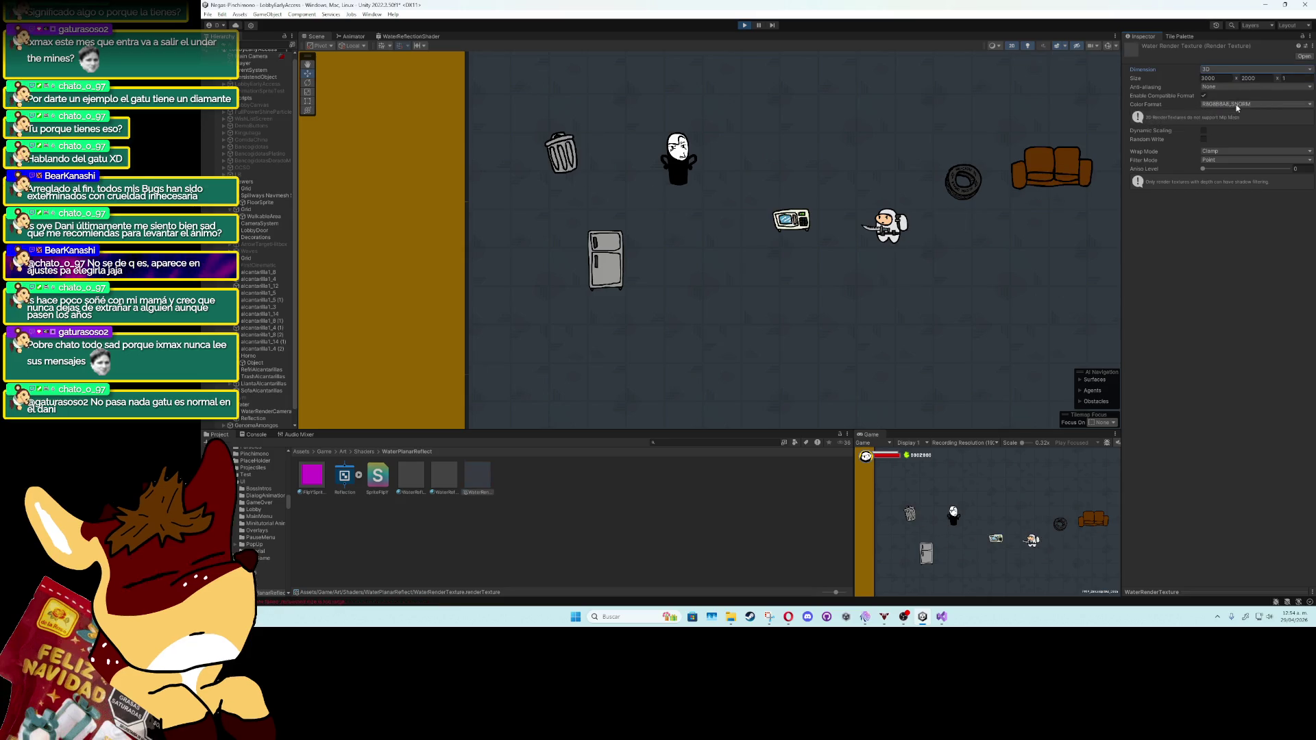
left_click(1241, 79)
left_click(1241, 70)
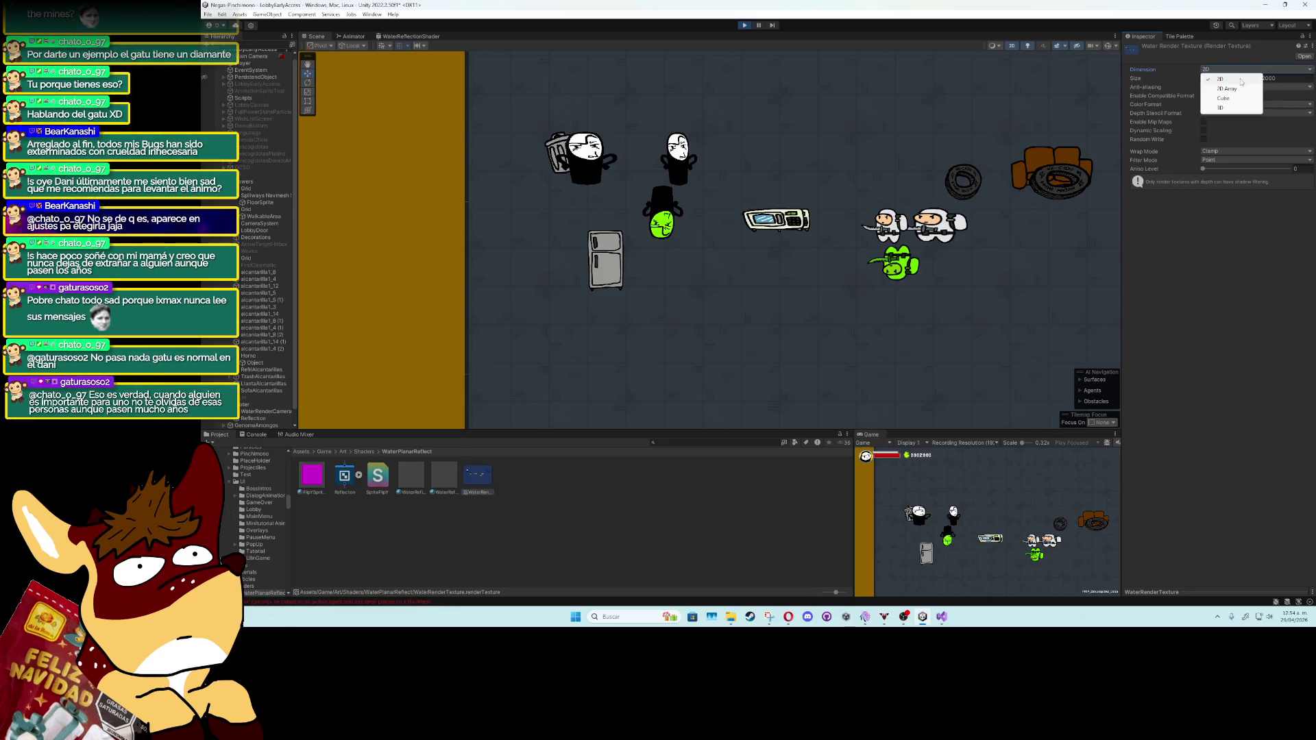
left_click(1240, 80)
left_click(1240, 79)
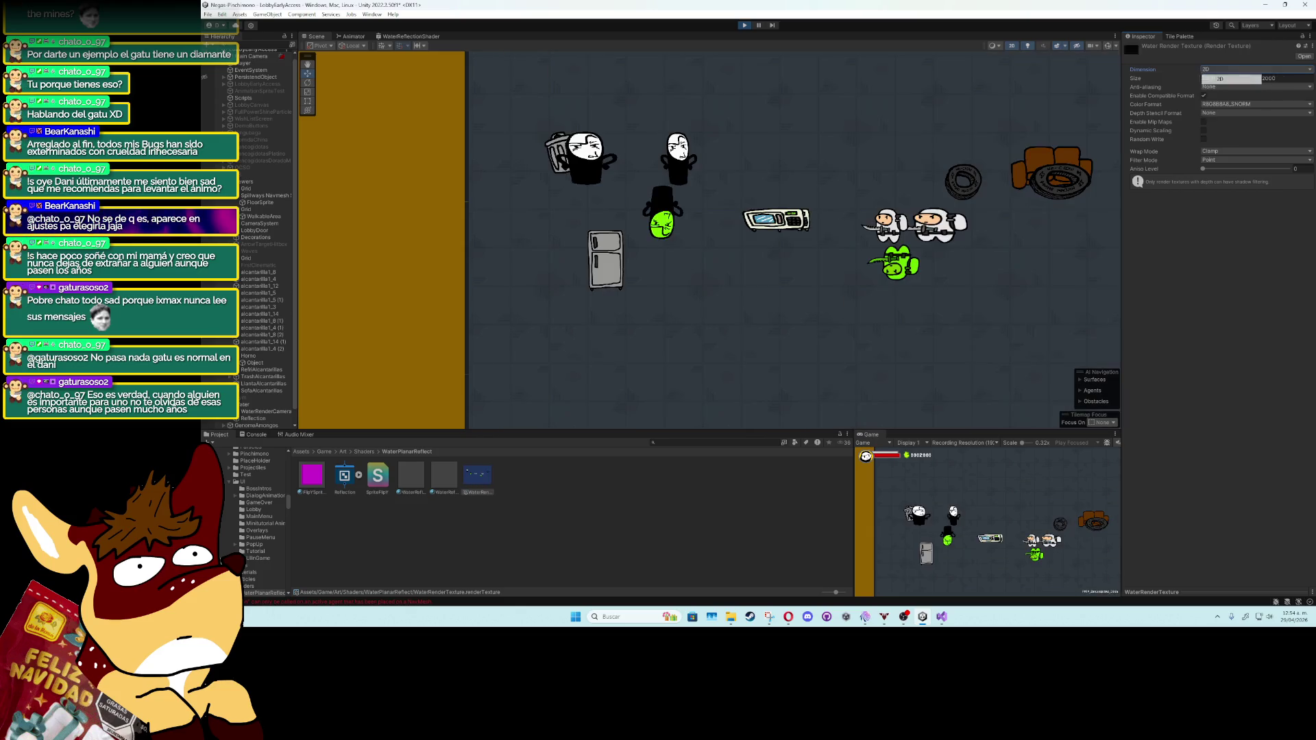
Step: Set the Water Render Texture's colour format to B8G8R8A8_UNORM
scroll(927, 148, "down", 4)
left_click_drag(1060, 149, 957, 211)
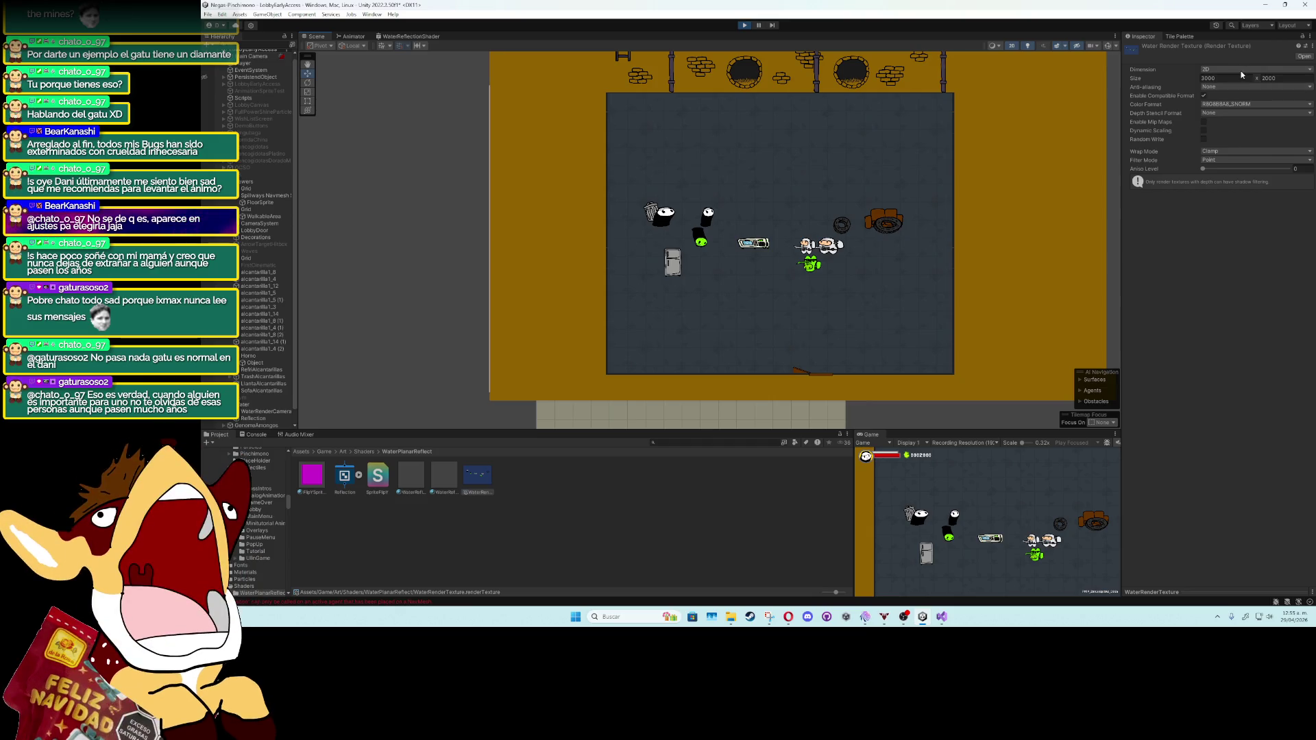
left_click(1245, 106)
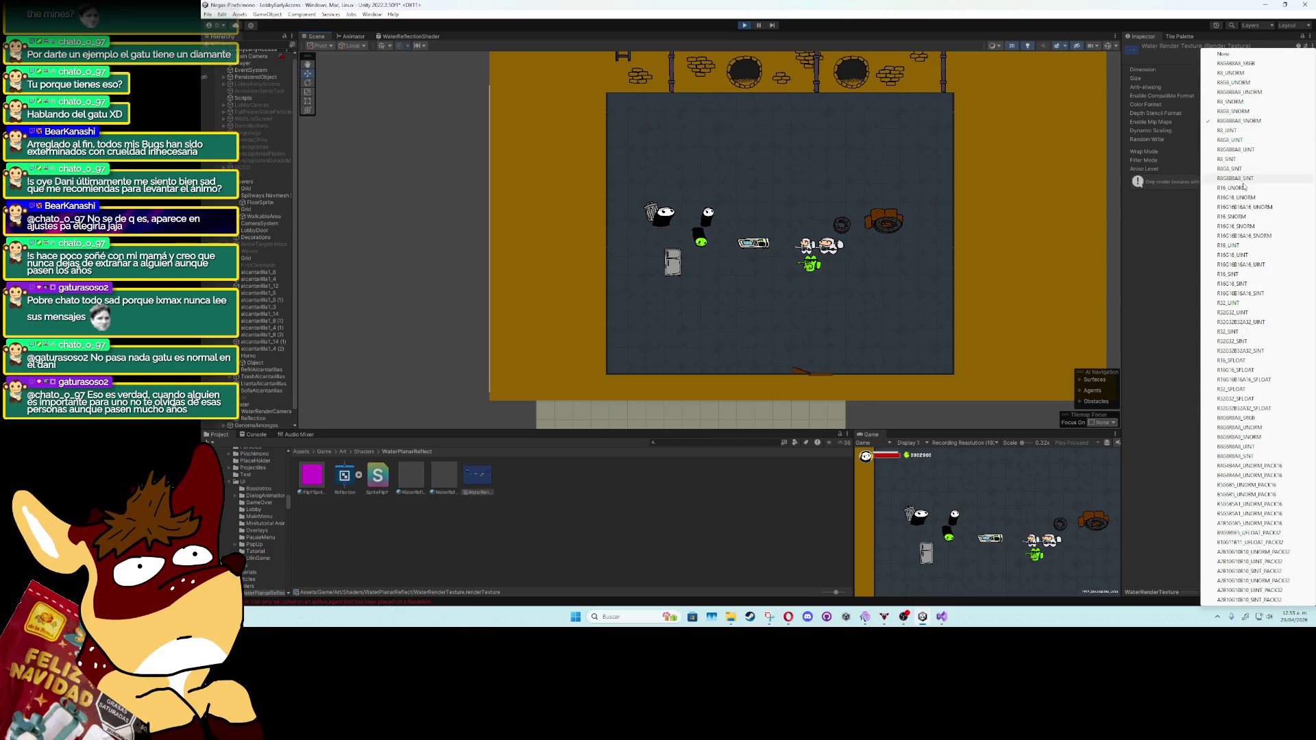
left_click(1240, 428)
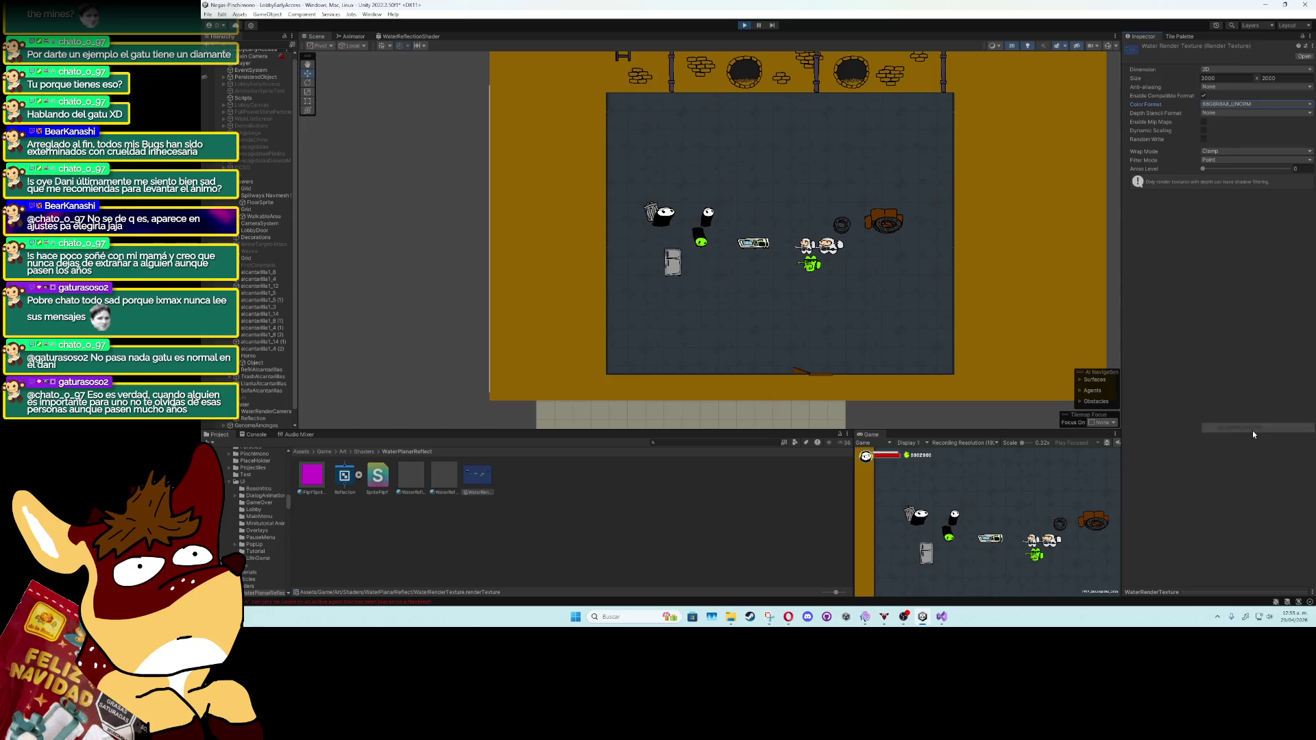
Step: Enter 2600 as the Water Render Texture's width, then zoom and pan back over the room
left_click(1263, 78)
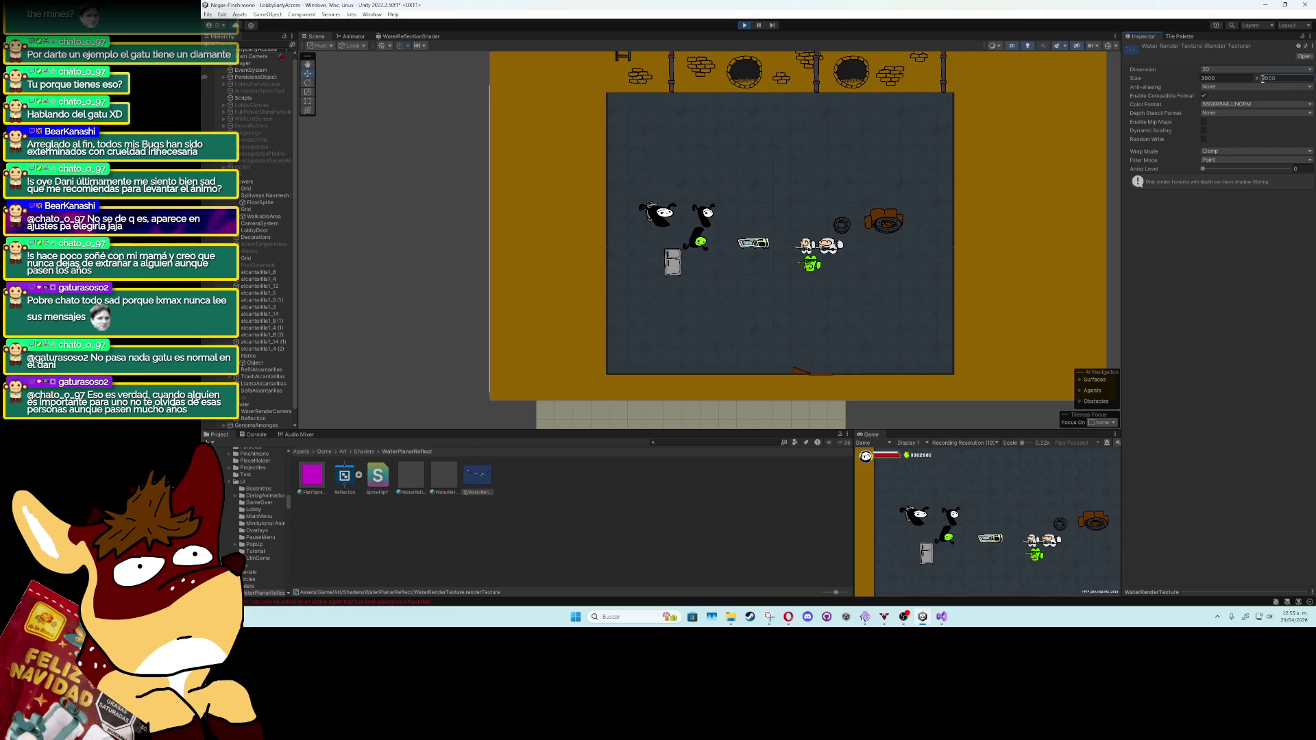
scroll(724, 241, "up", 5)
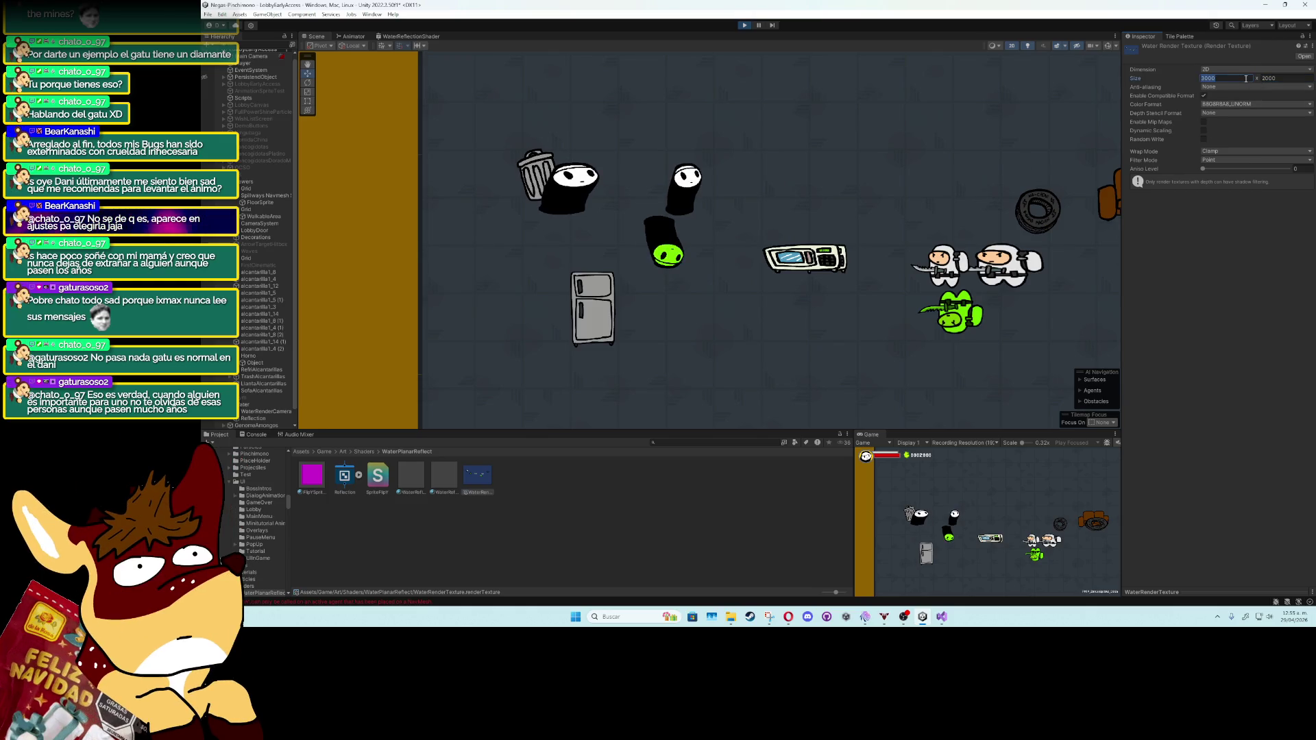
type("2600")
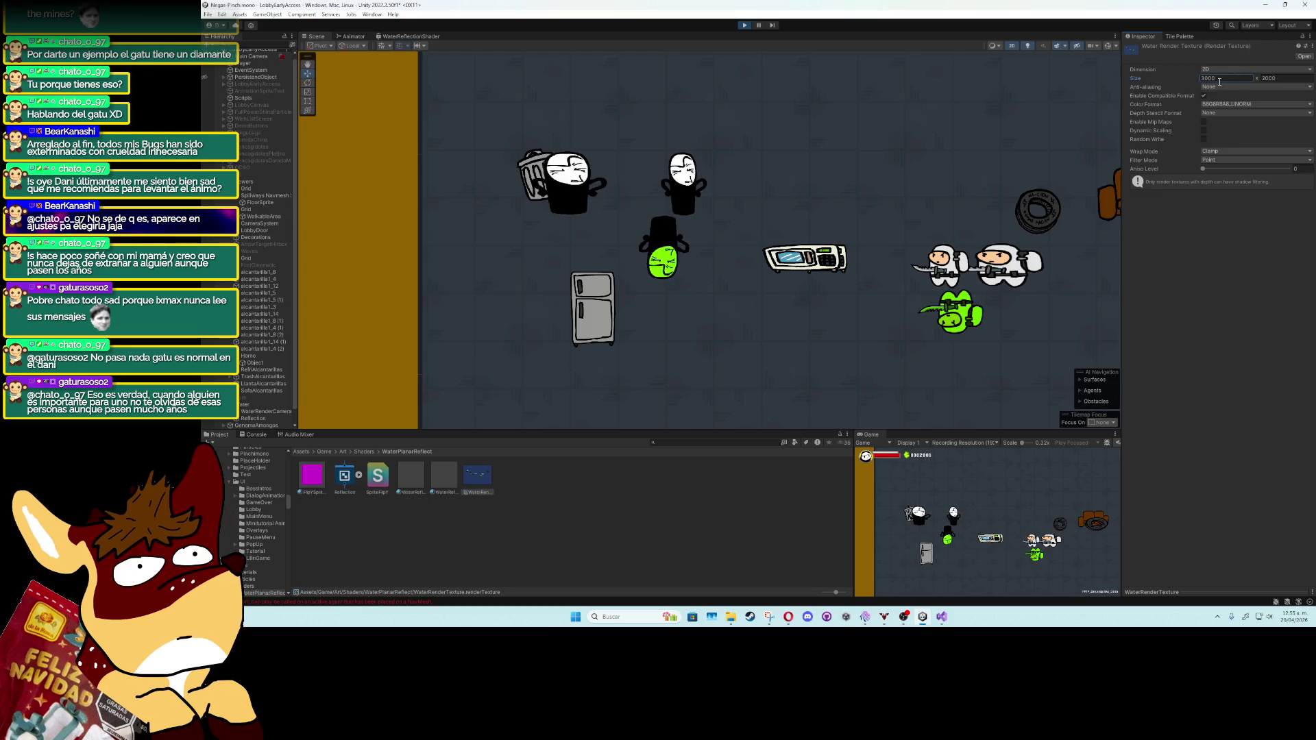
left_click_drag(1219, 82, 1199, 83)
type("2600")
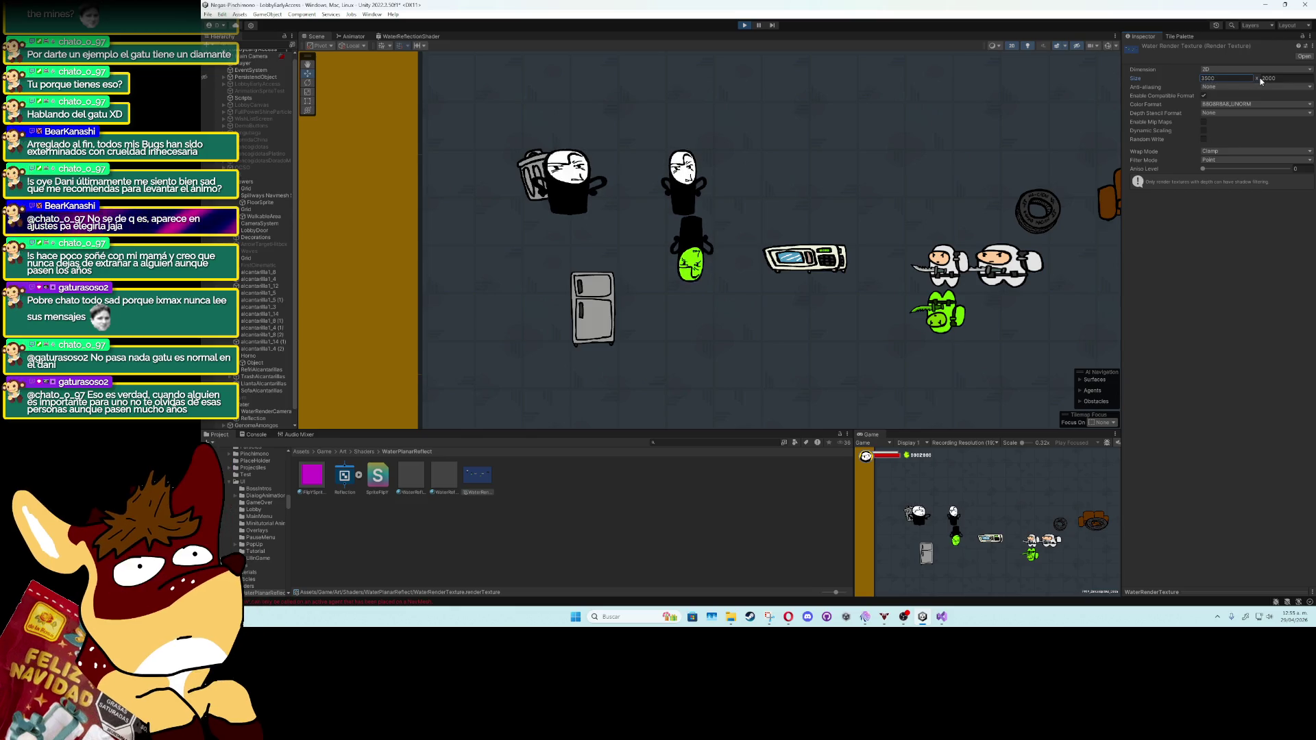
scroll(1042, 149, "down", 3)
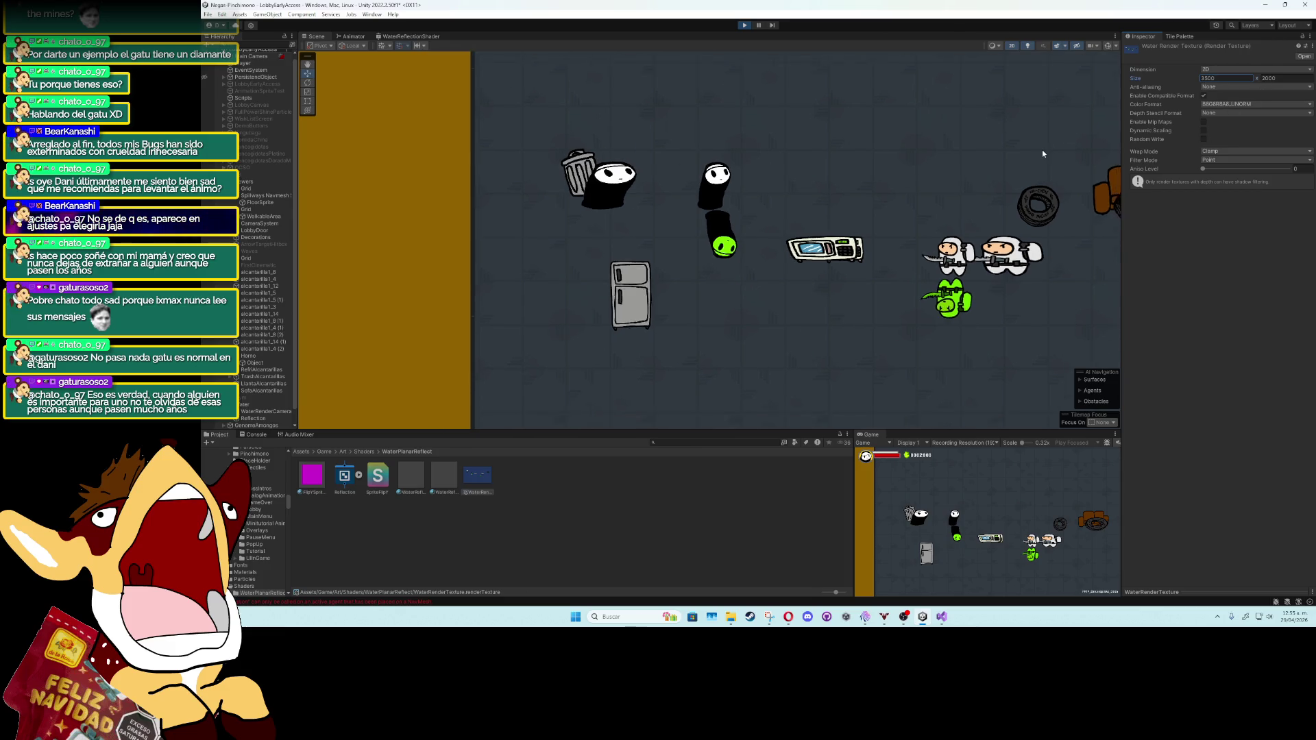
mouse_move(1041, 149)
left_mouse_down()
mouse_move(996, 194)
mouse_move(901, 229)
mouse_move(813, 220)
left_mouse_up()
scroll(901, 233, "down", 2)
scroll(792, 216, "down", 1)
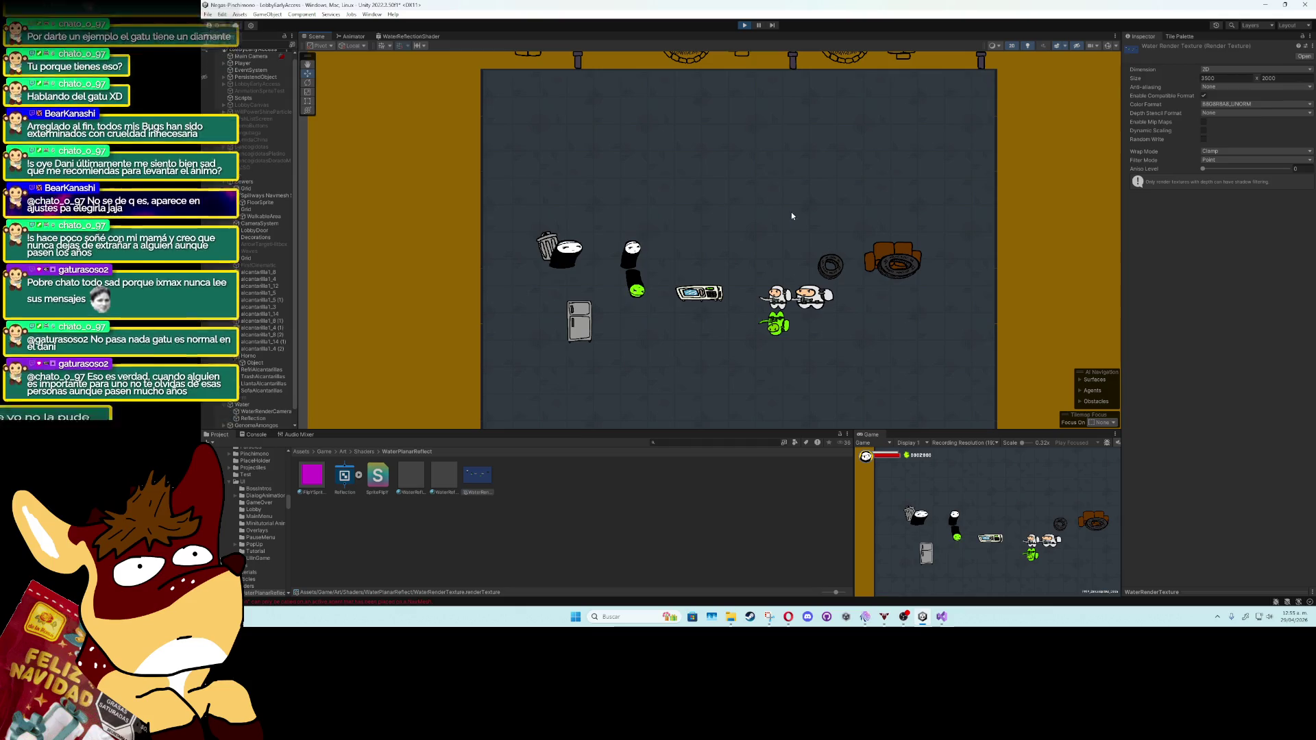
Step: Select Reflection and collapse its Mesh Collider, Additional Settings, Probes and Lighting sections
left_click(253, 418)
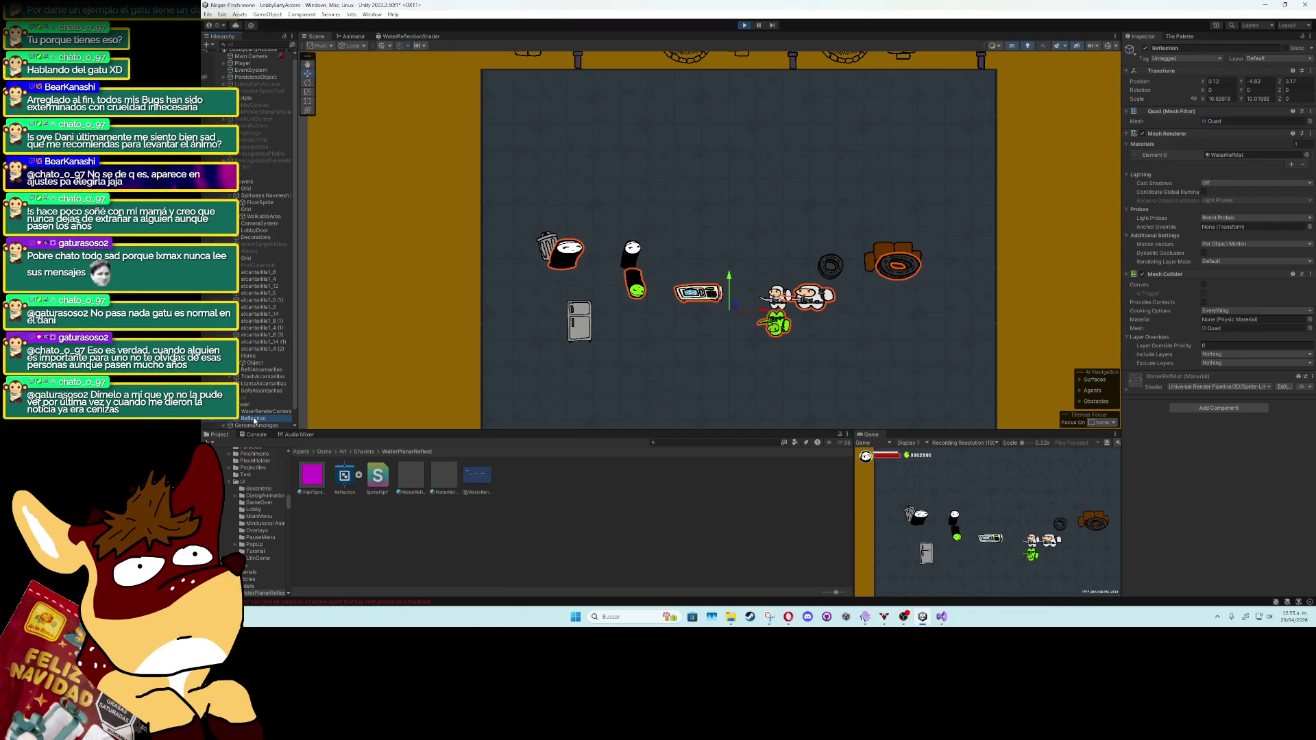
left_click(1125, 274)
left_click(1127, 236)
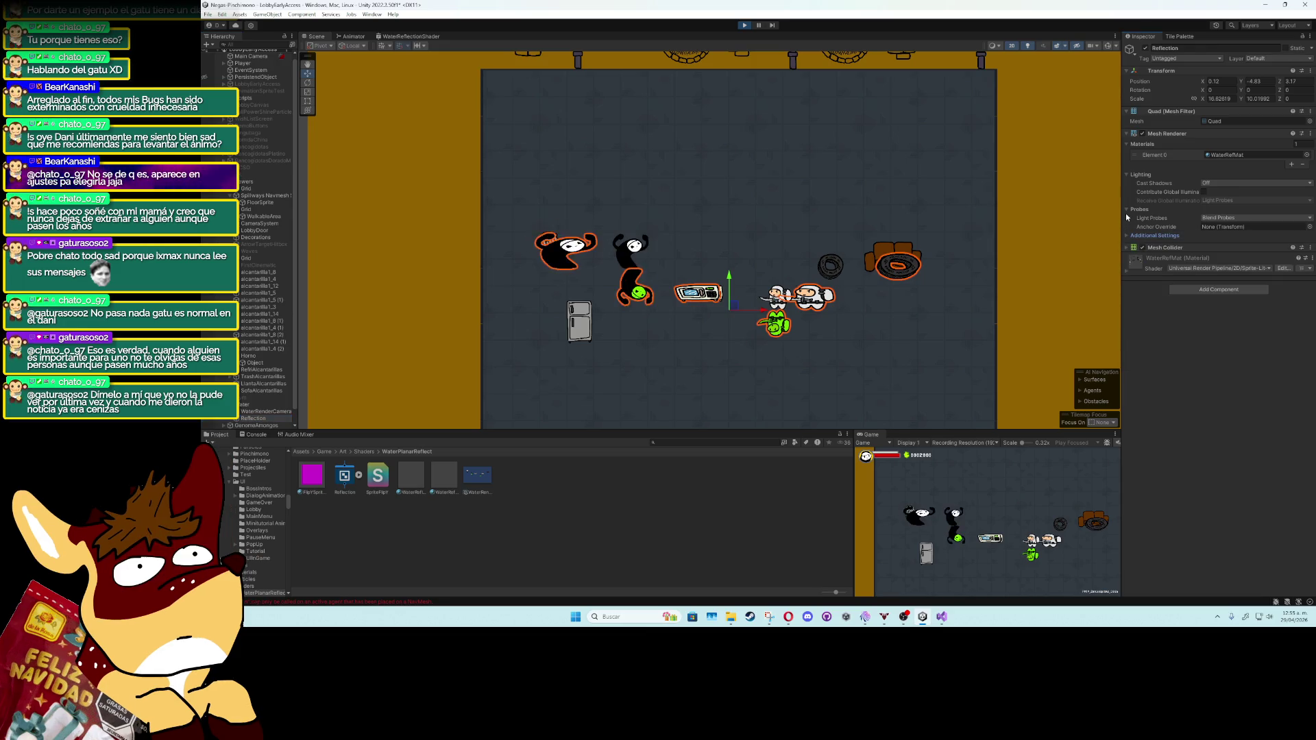
left_click(1126, 209)
left_click(1126, 175)
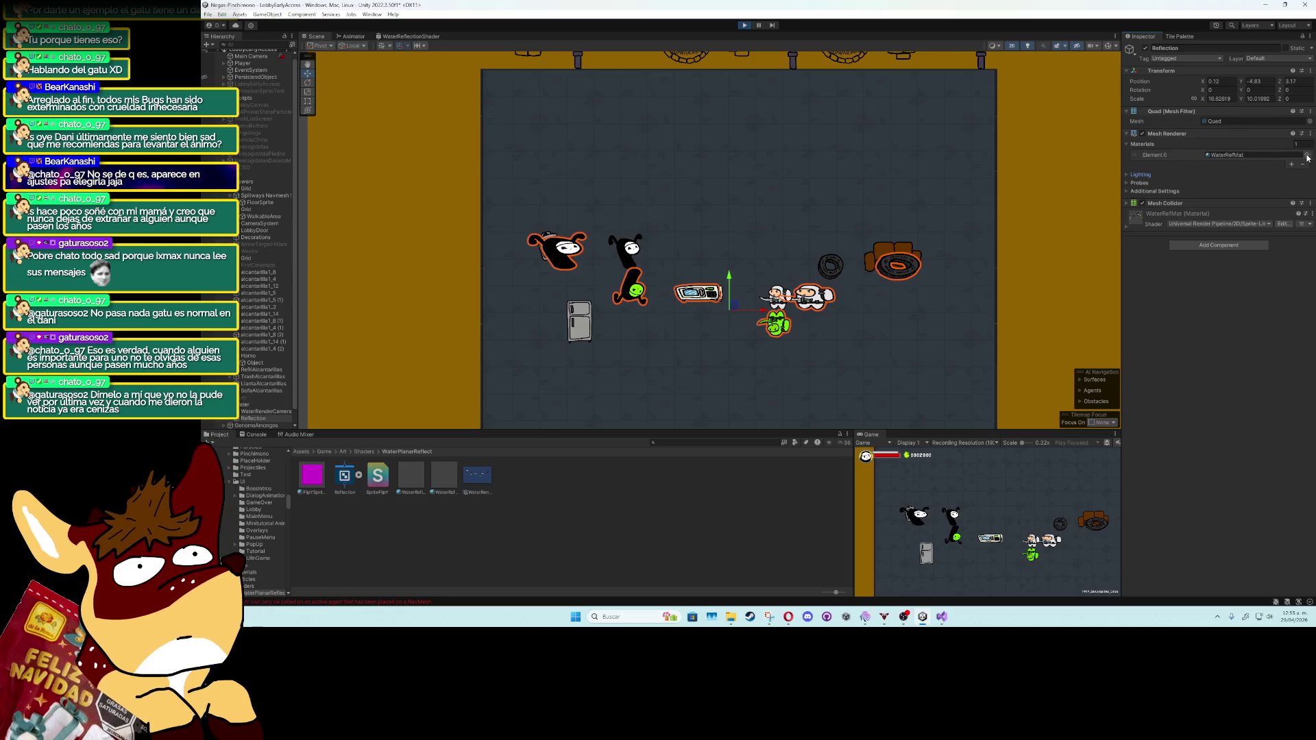
Step: Review WaterRenderCamera's settings, then deactivate the Reflection object
left_click(266, 412)
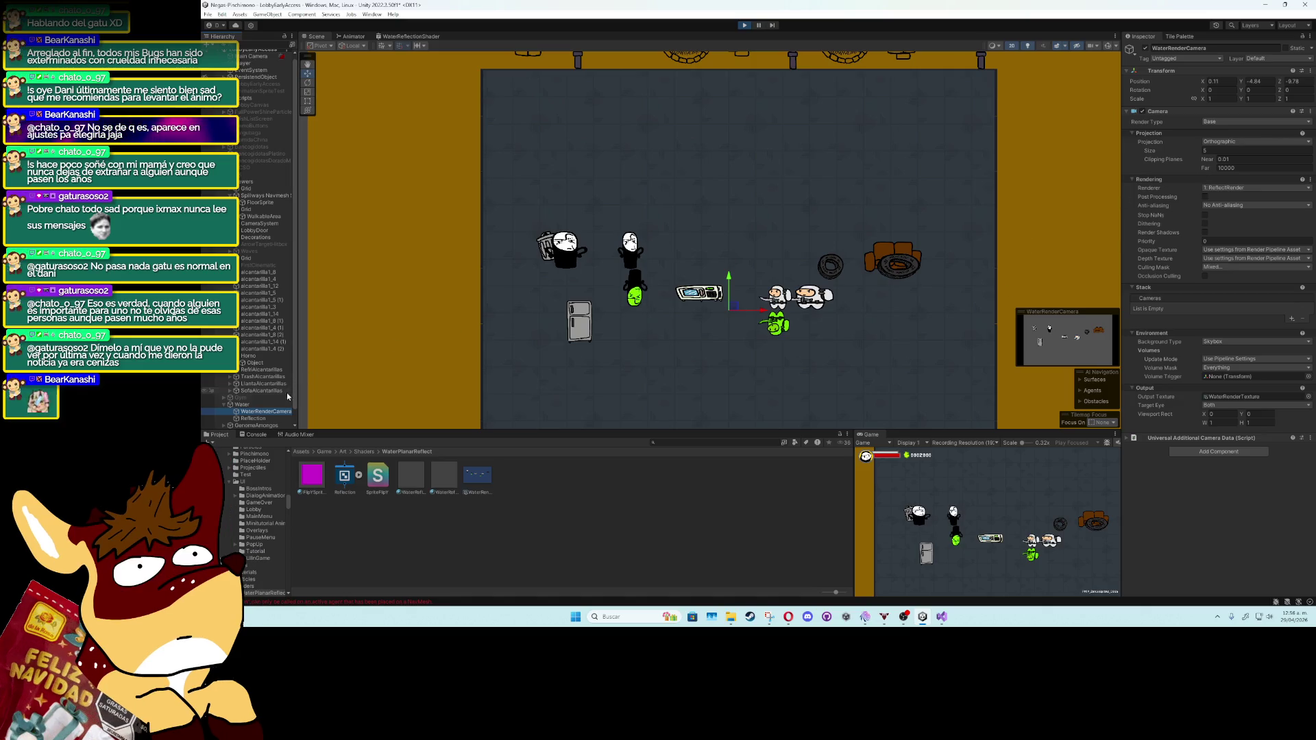
key("Down")
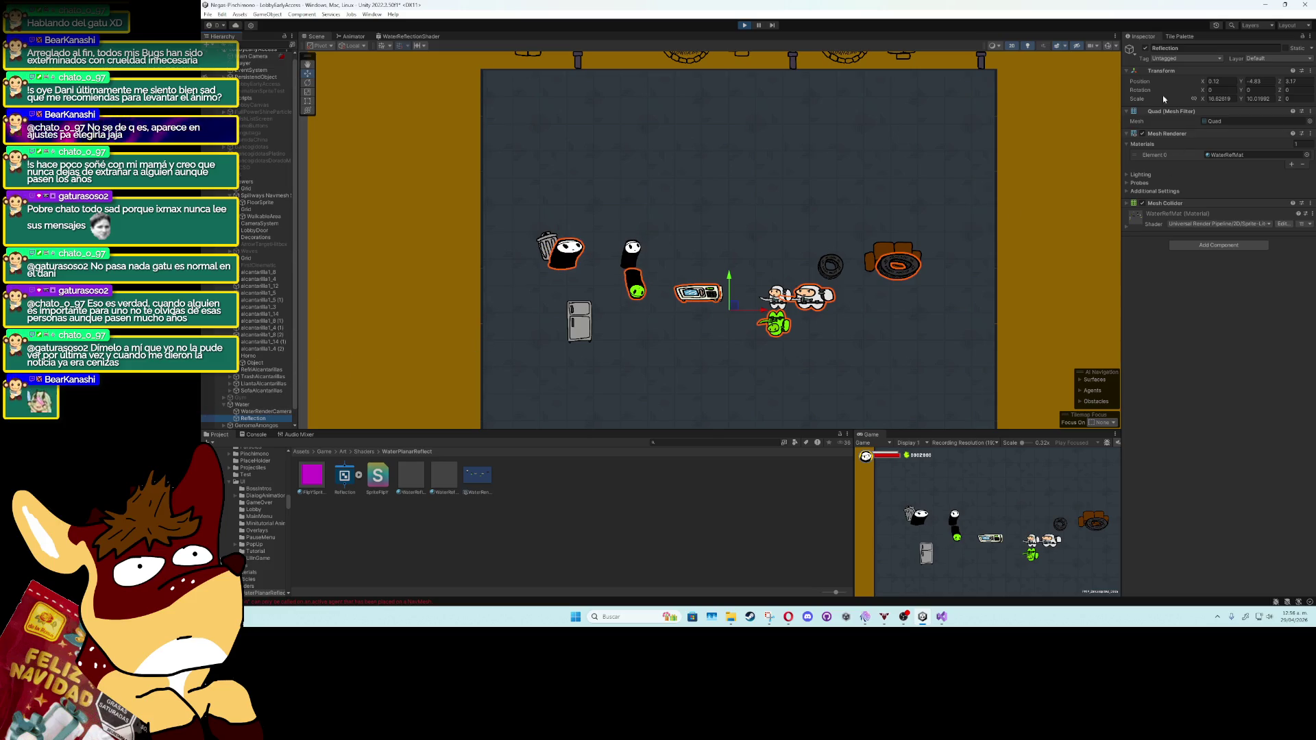
left_click(1147, 49)
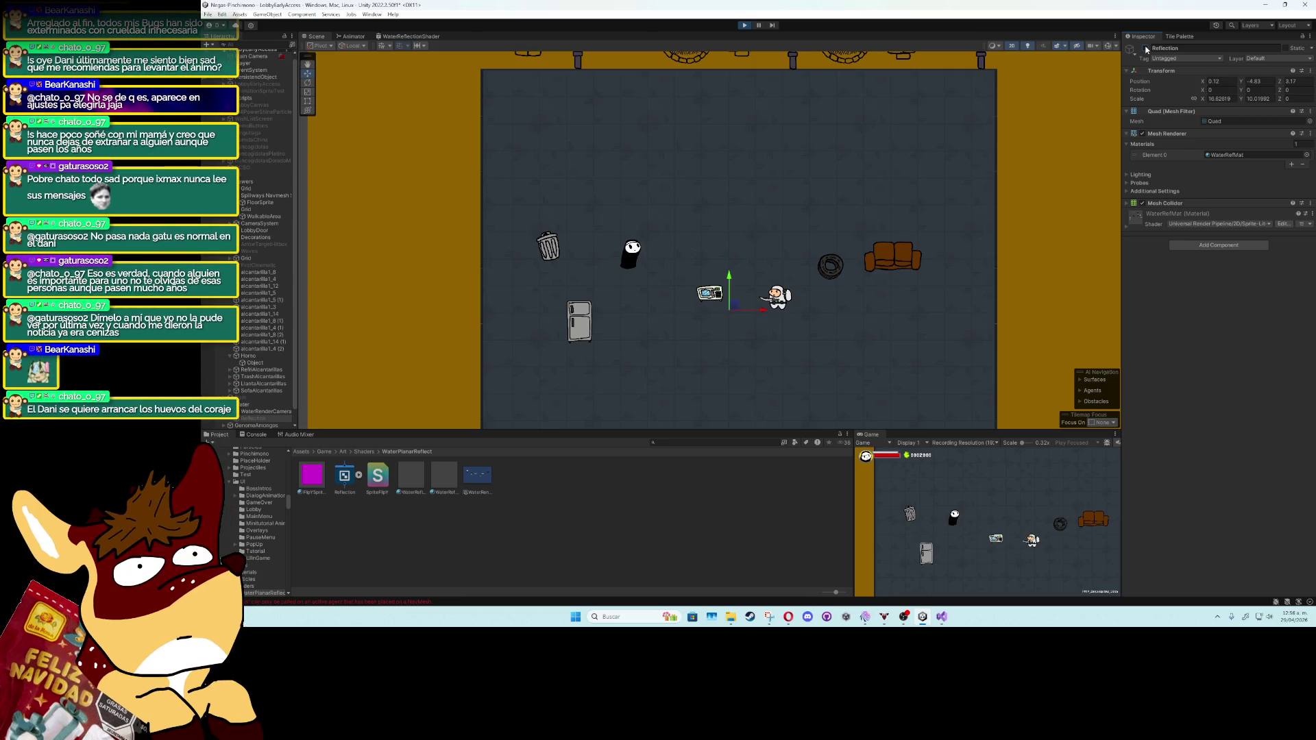
Step: Create a Square sprite as a child of Water and name it ReflectSprite
left_click(255, 407)
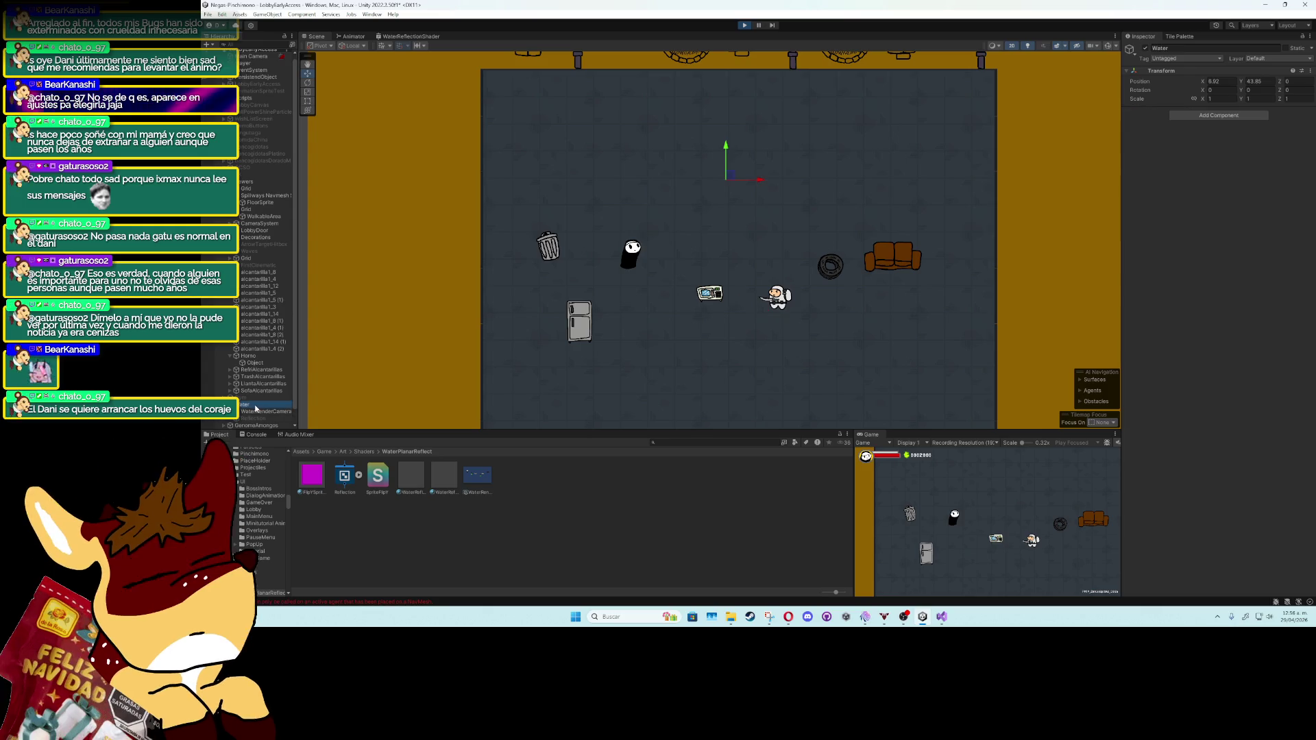
right_click(255, 407)
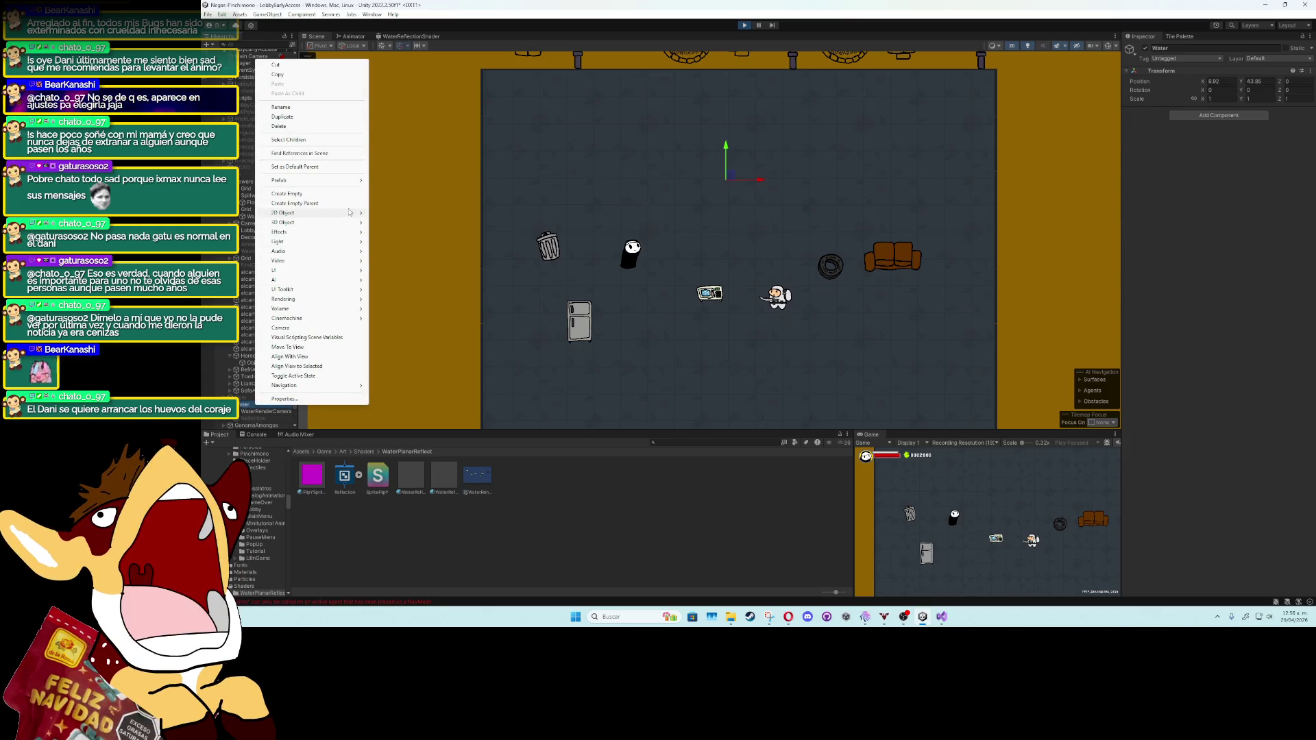
mouse_move(352, 219)
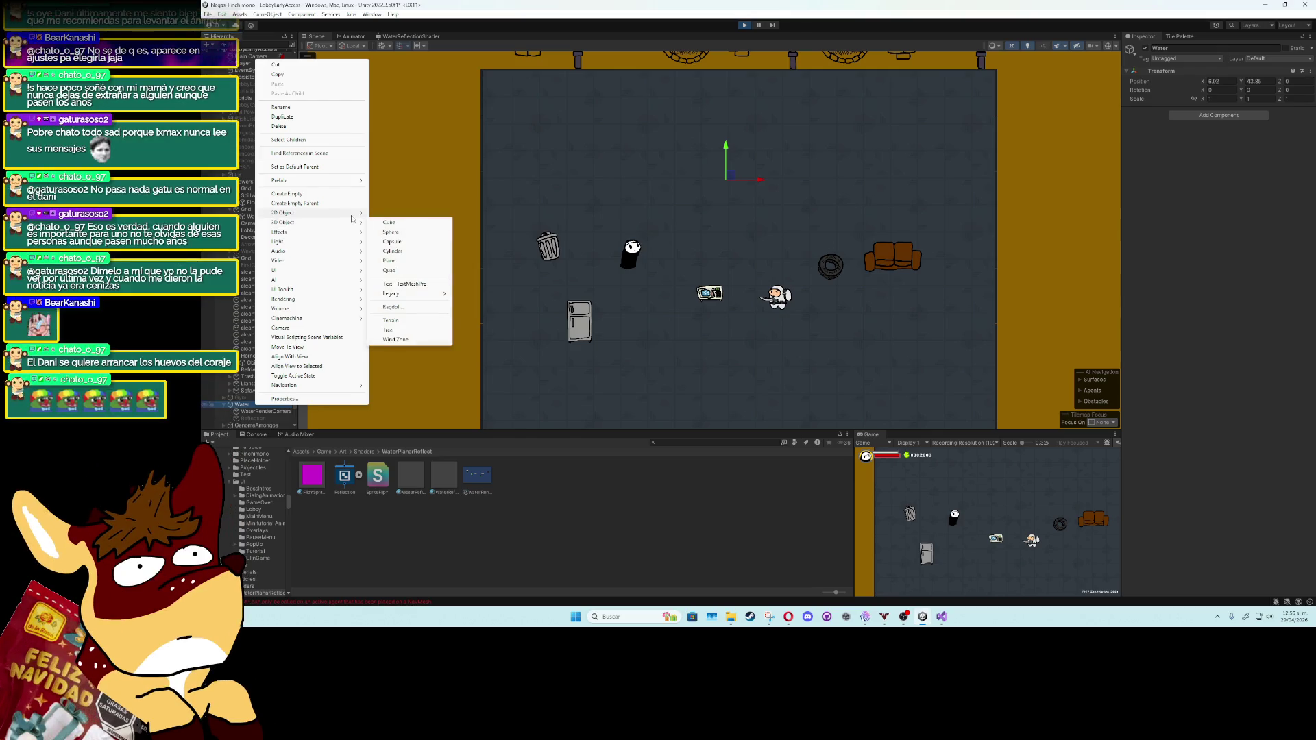
mouse_move(404, 213)
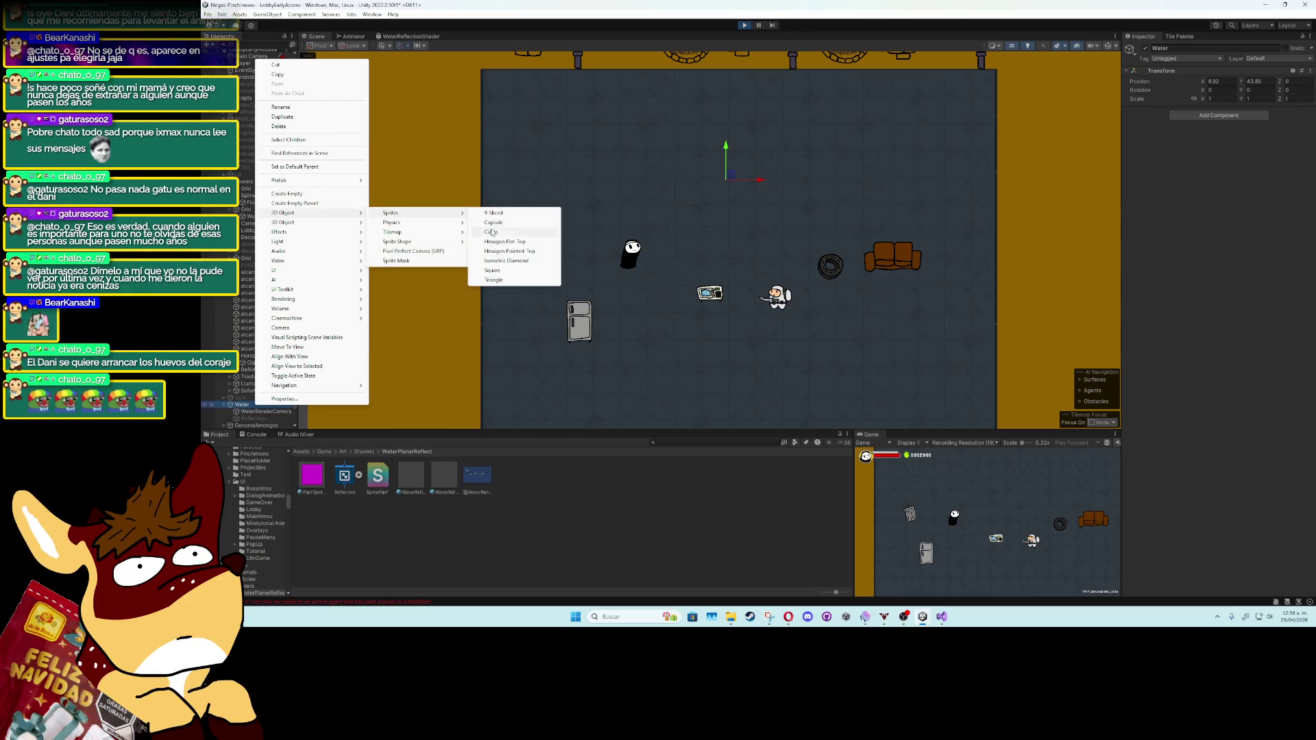
left_click(492, 271)
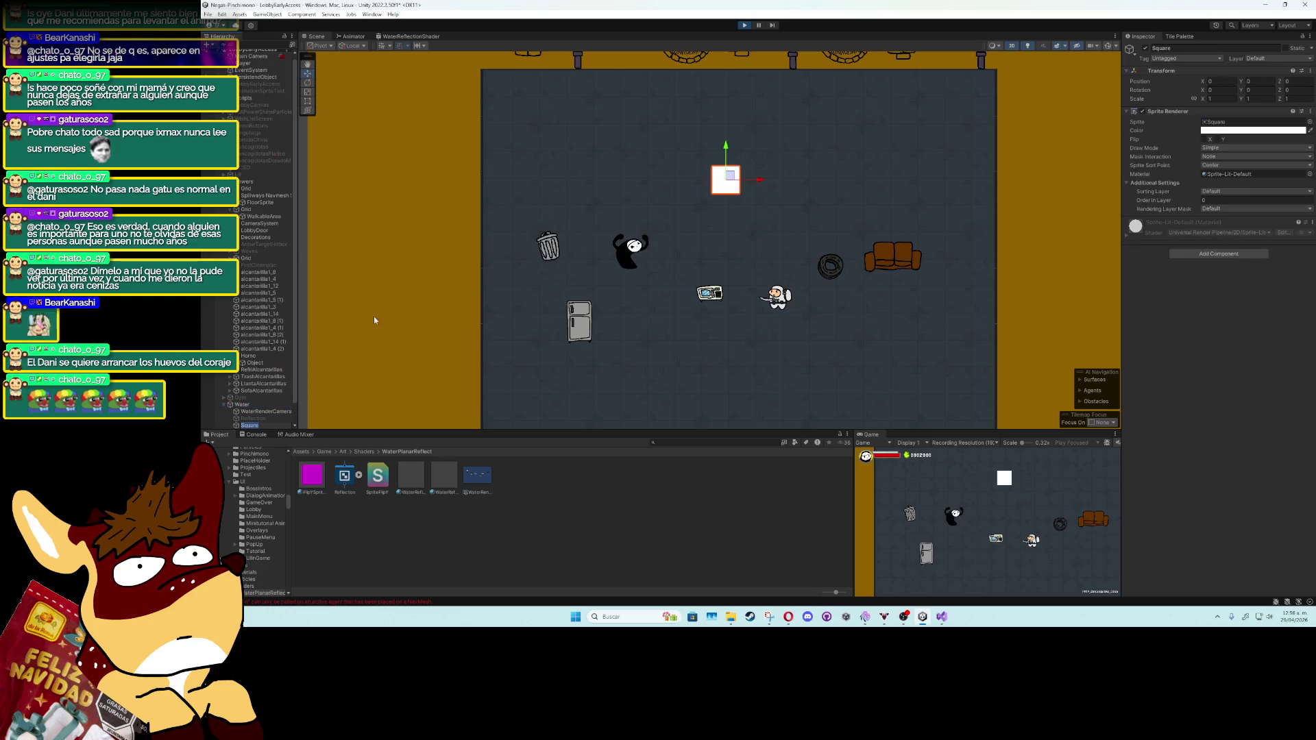
type("Reflect")
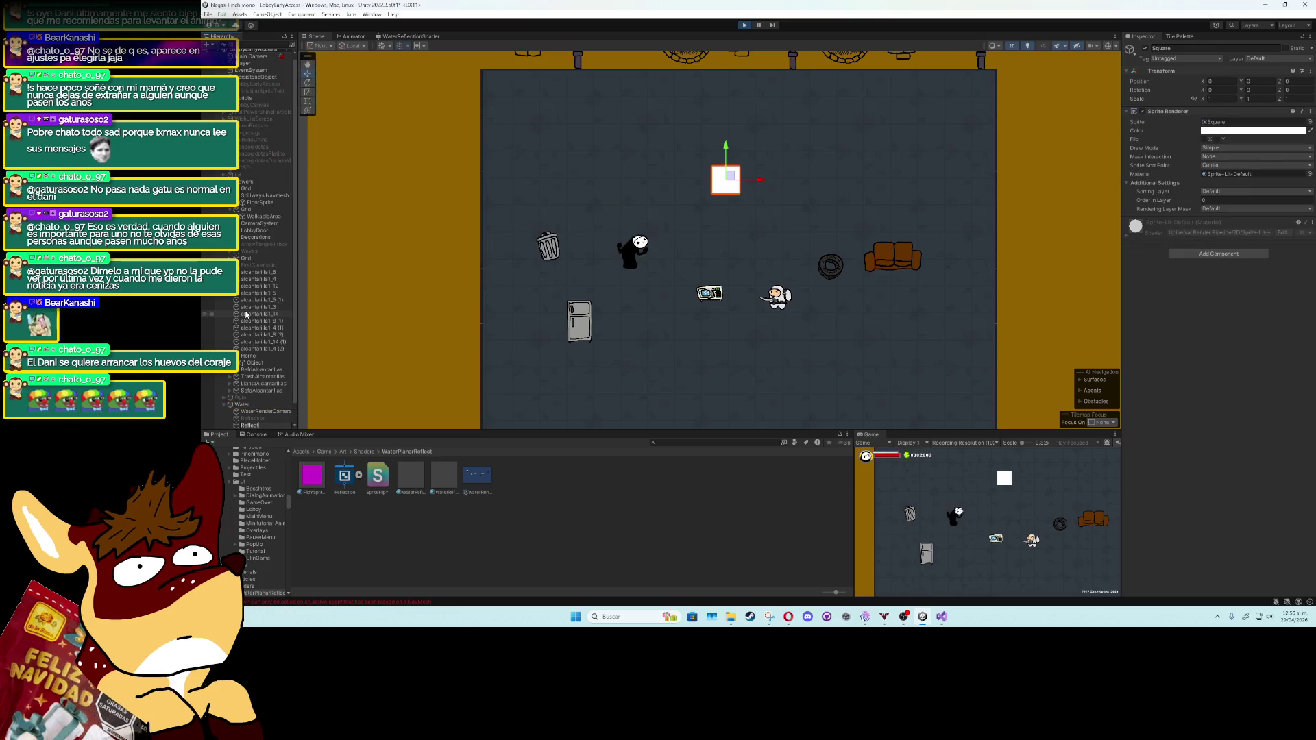
type("Sprite")
key("Return")
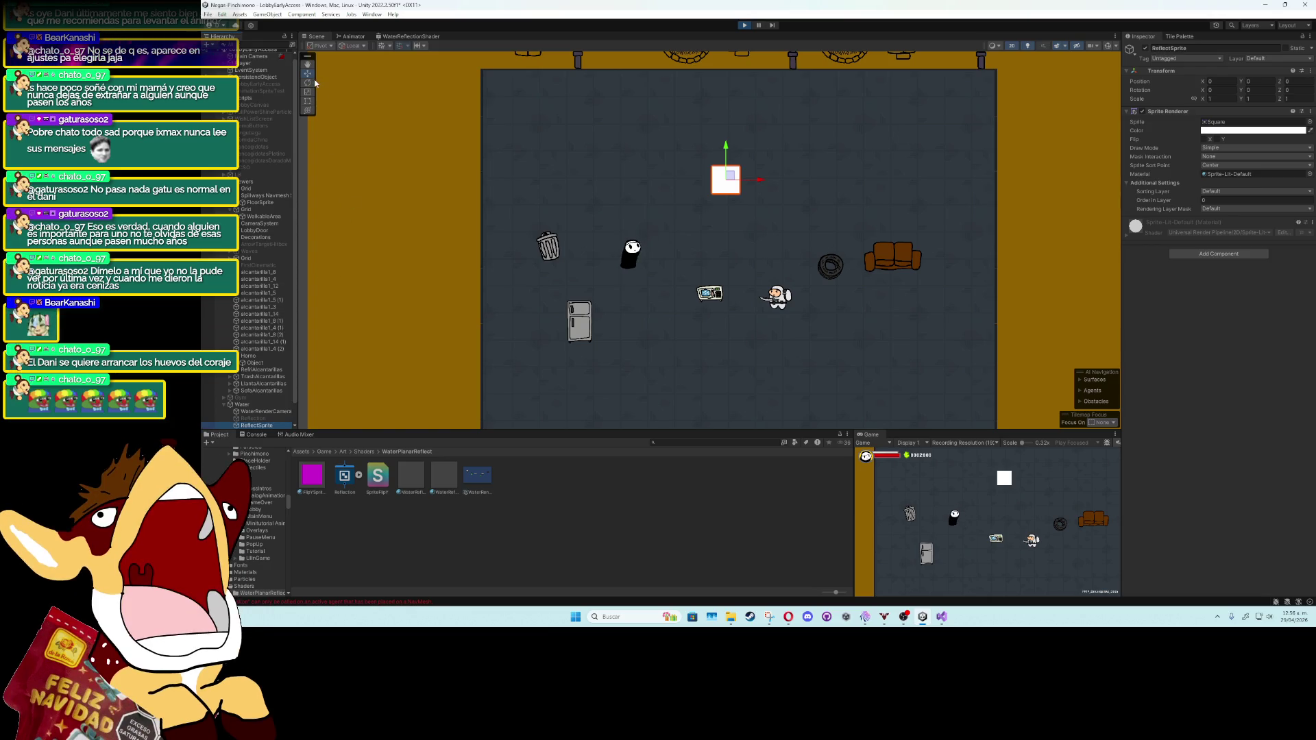
Step: Move ReflectSprite down toward the room's lower middle, undoing an accidental width stretch
left_click(308, 101)
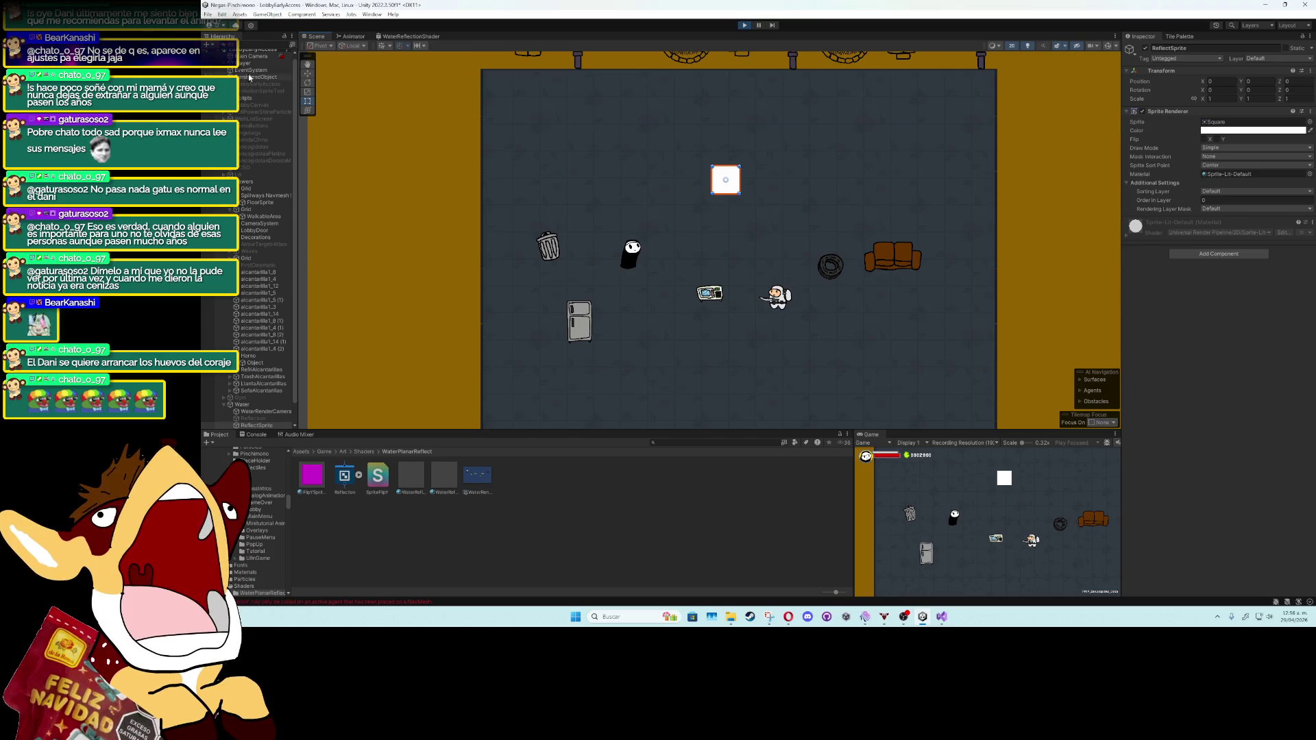
left_click_drag(727, 149, 732, 273)
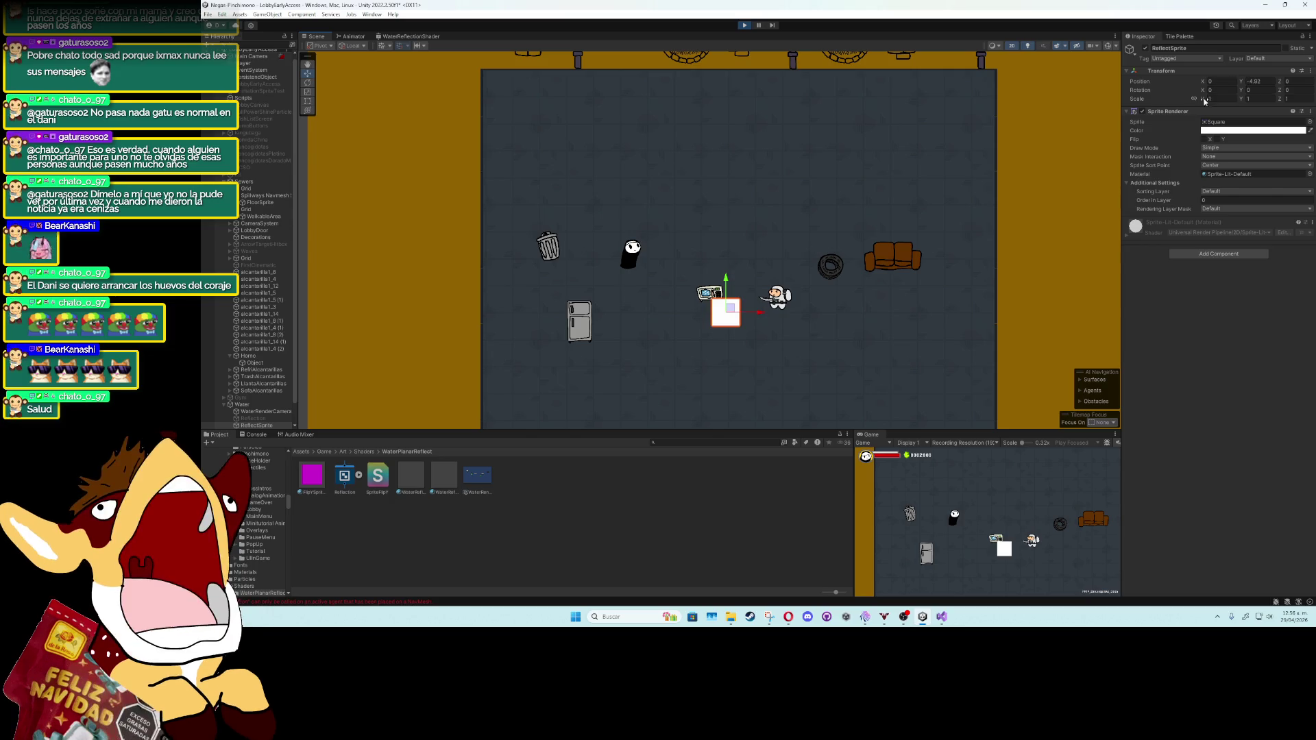
mouse_move(1202, 98)
left_mouse_down()
mouse_move(1303, 100)
mouse_move(245, 103)
mouse_move(331, 97)
left_mouse_up()
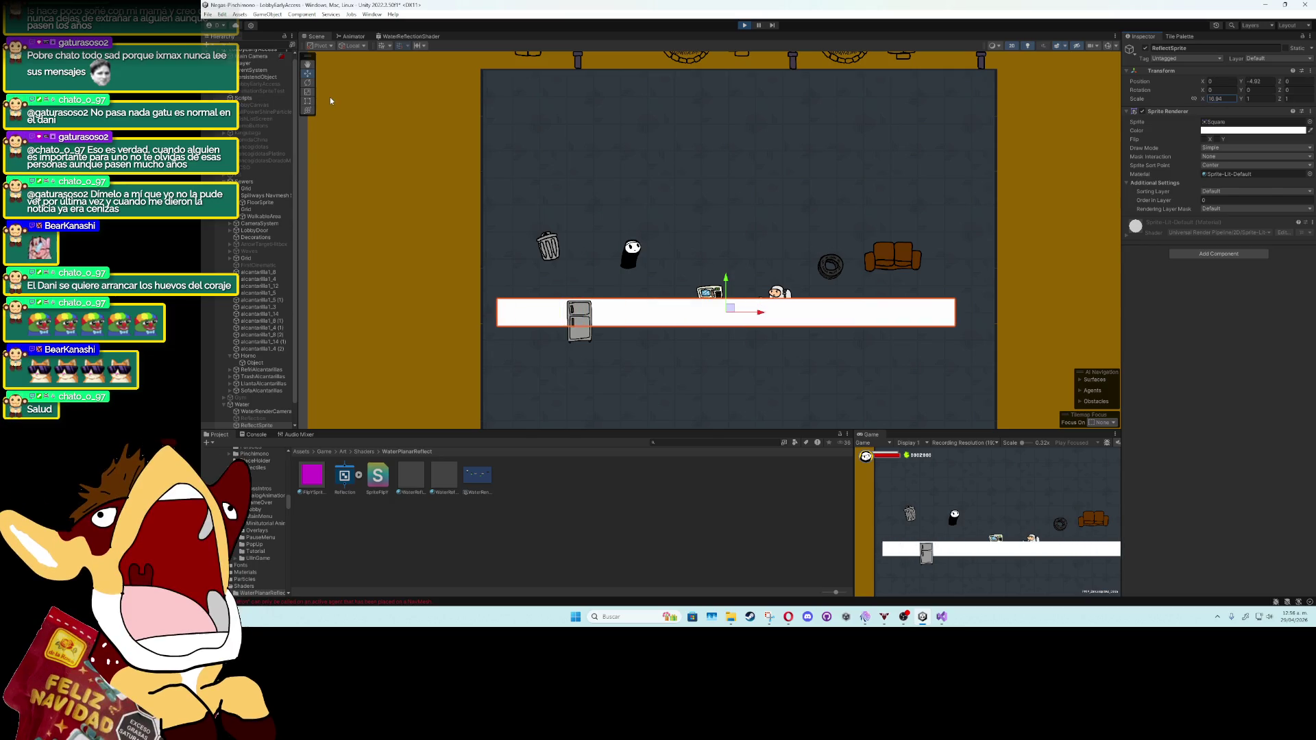
key("ctrl+z")
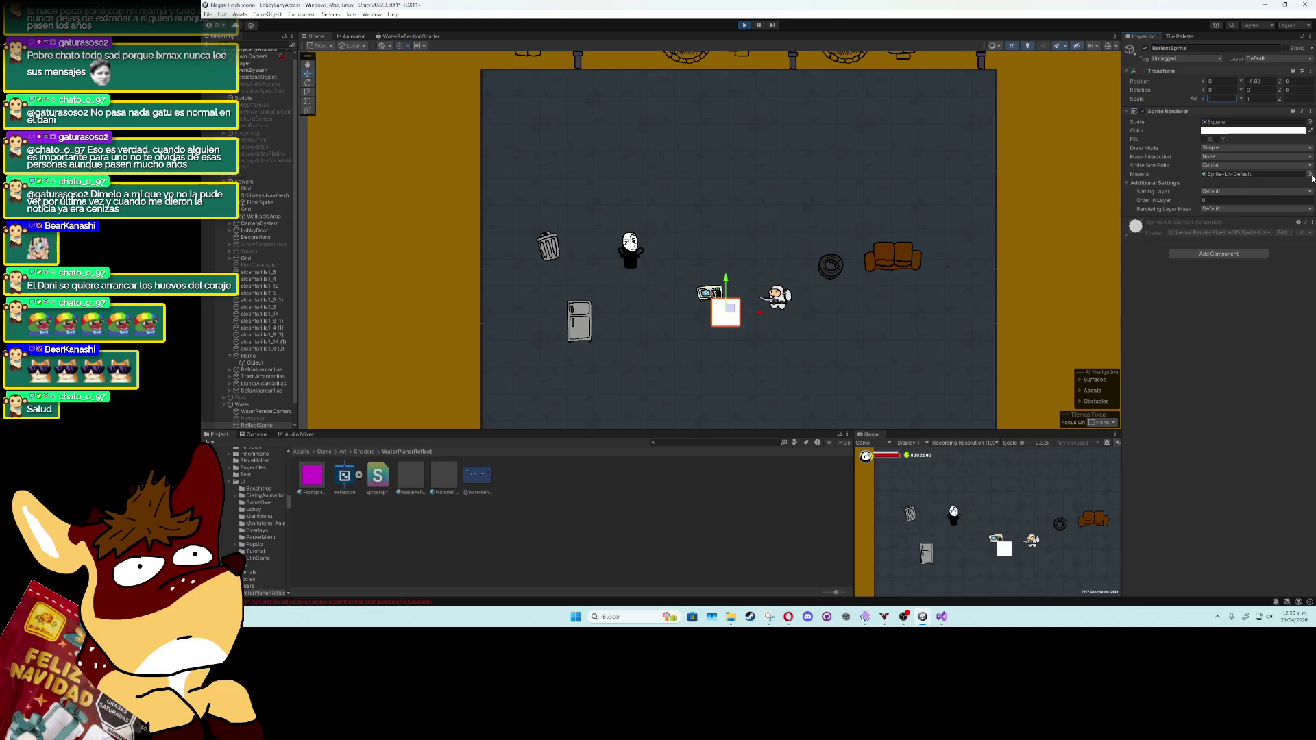
Step: Search the material picker and assign WaterReflectMat to ReflectSprite
left_click(1310, 174)
type("r")
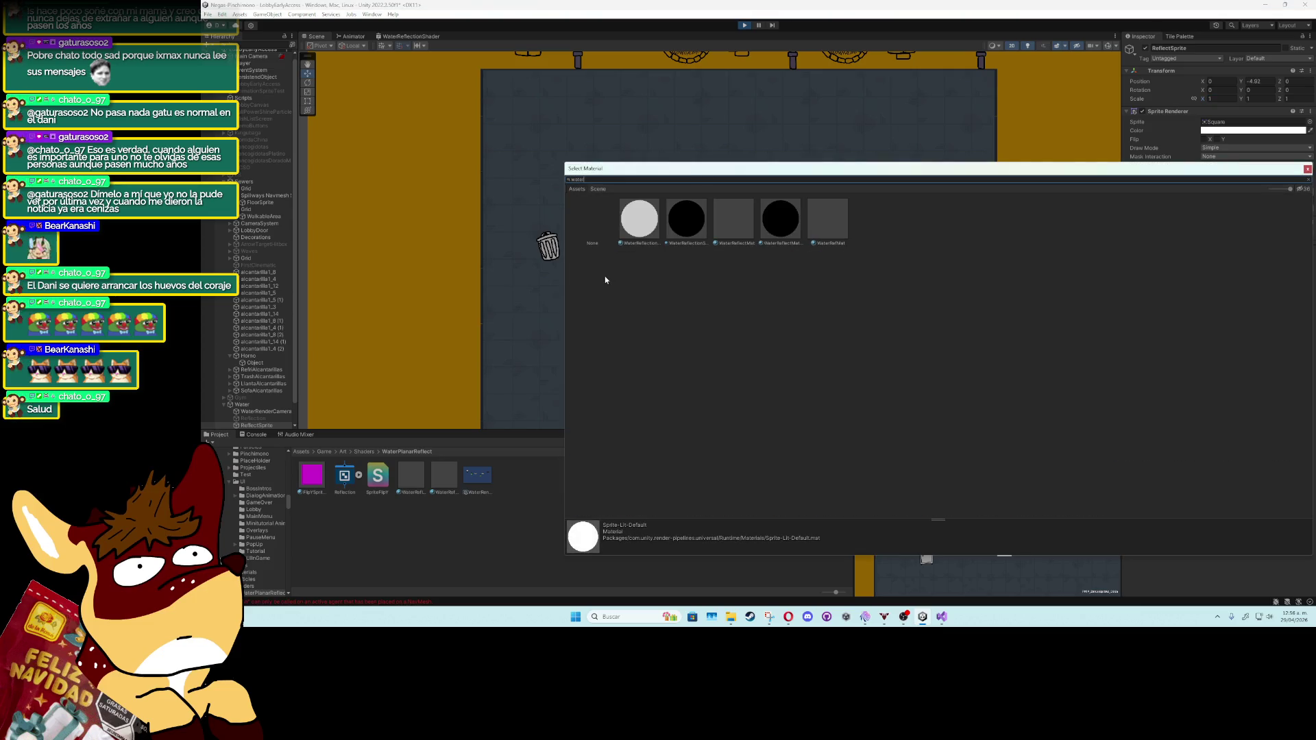
left_click(648, 222)
left_click_drag(663, 173, 635, 414)
left_click(709, 461)
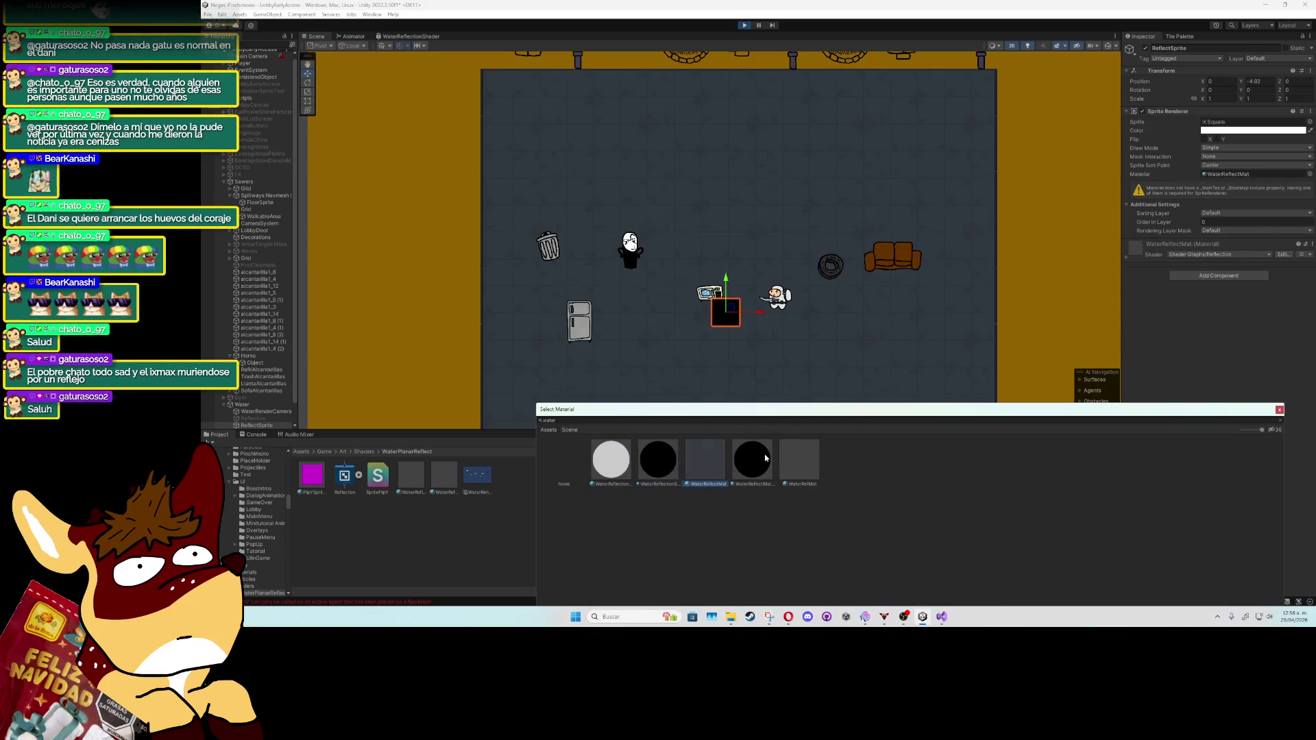
left_click(802, 457)
left_click(713, 460)
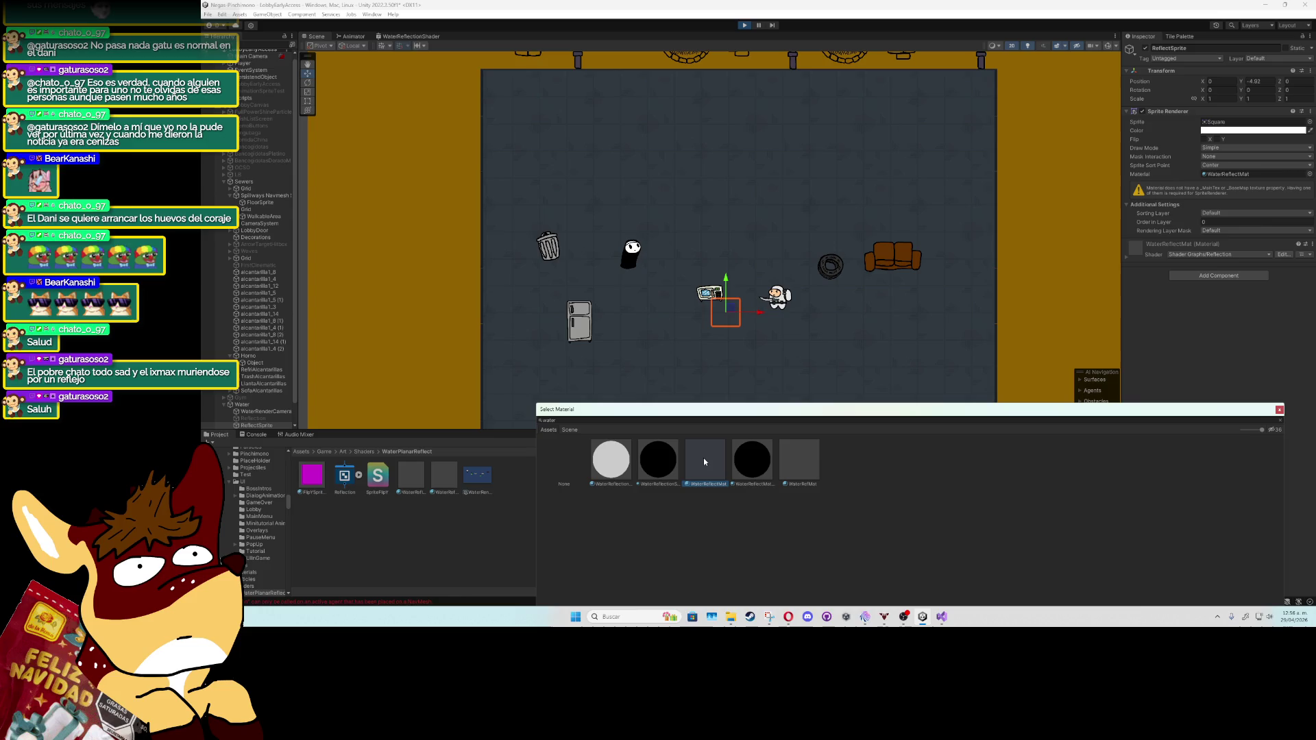
double_click(704, 458)
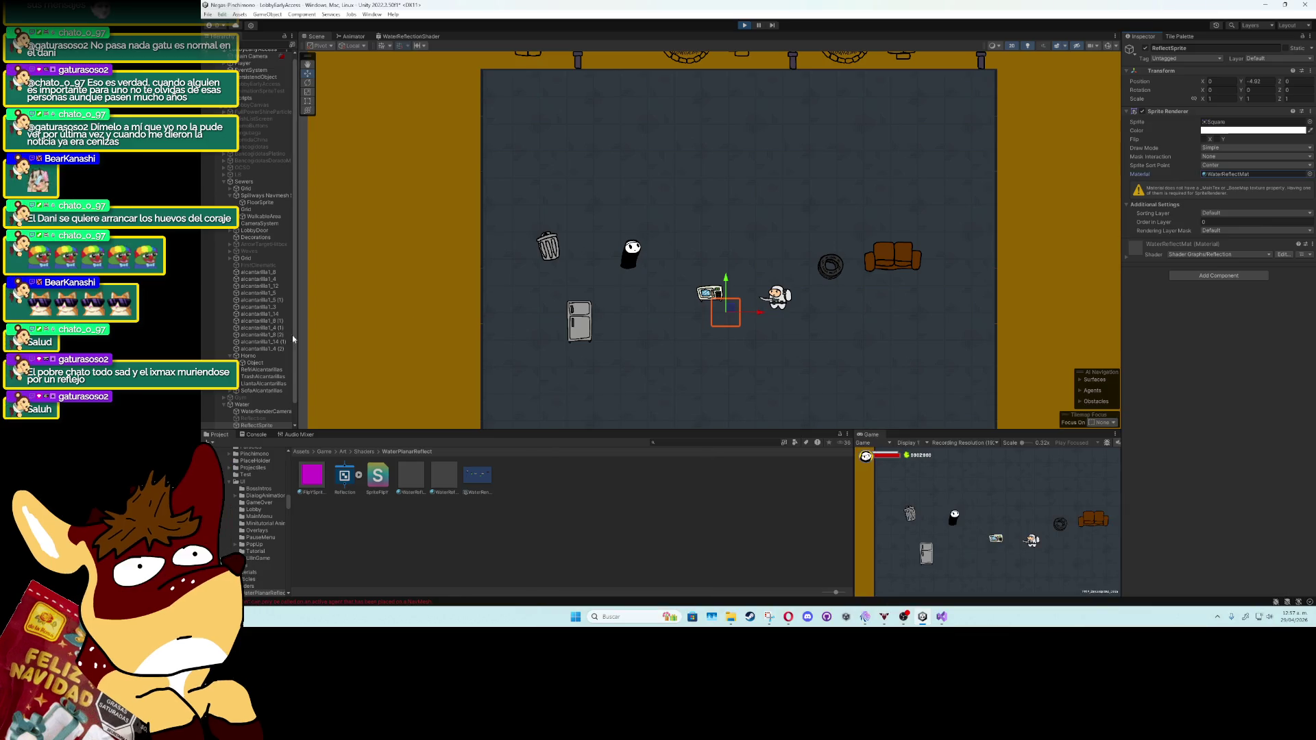
Step: Resize ReflectSprite with the Rect tool to about 20.05 by 11.11 across the floor
key("t")
mouse_move(710, 297)
left_mouse_down()
mouse_move(550, 183)
mouse_move(442, 131)
mouse_move(454, 115)
left_mouse_up()
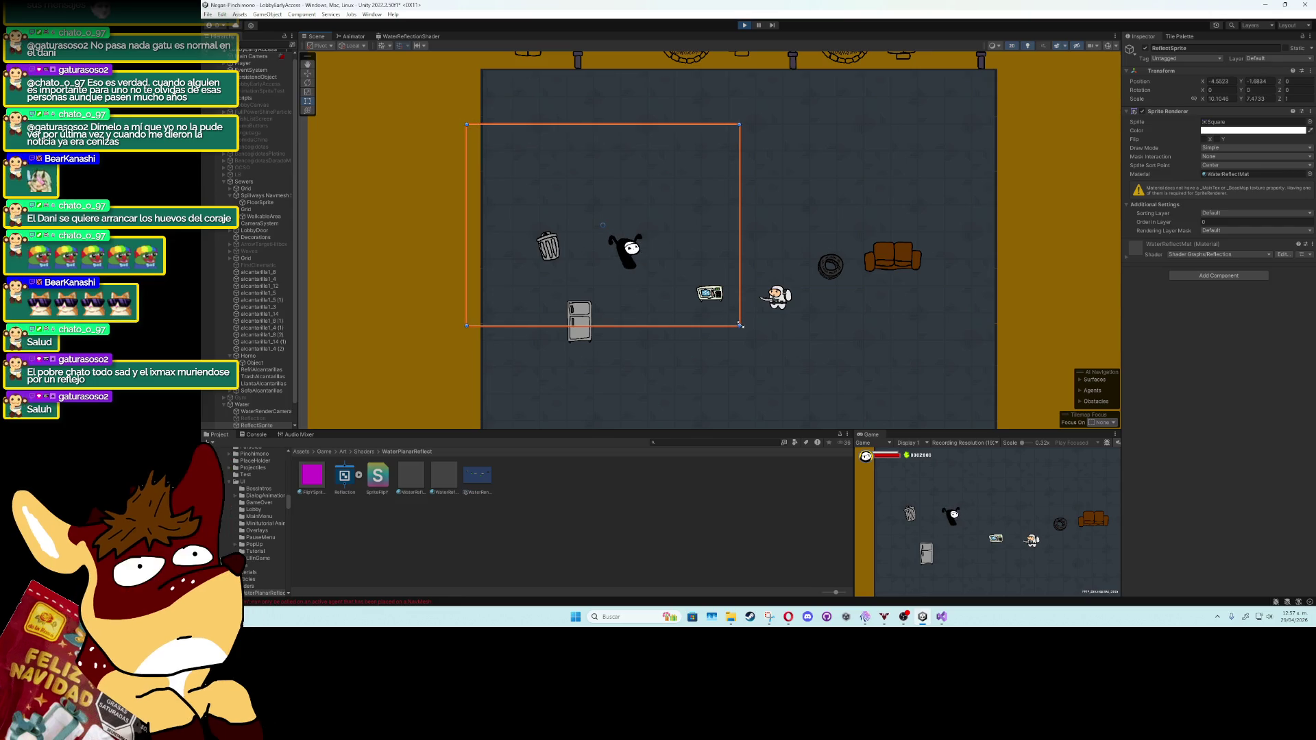
left_click_drag(741, 326, 1009, 426)
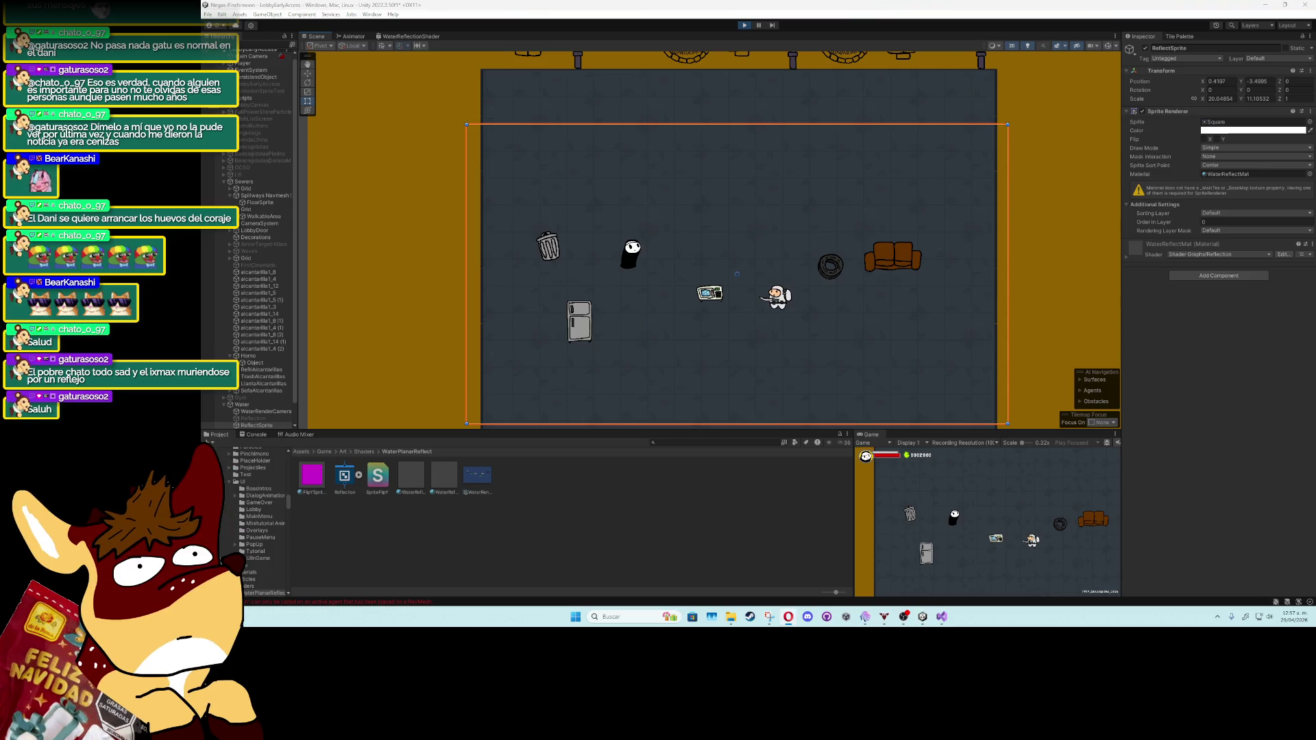
scroll(558, 290, "down", 3)
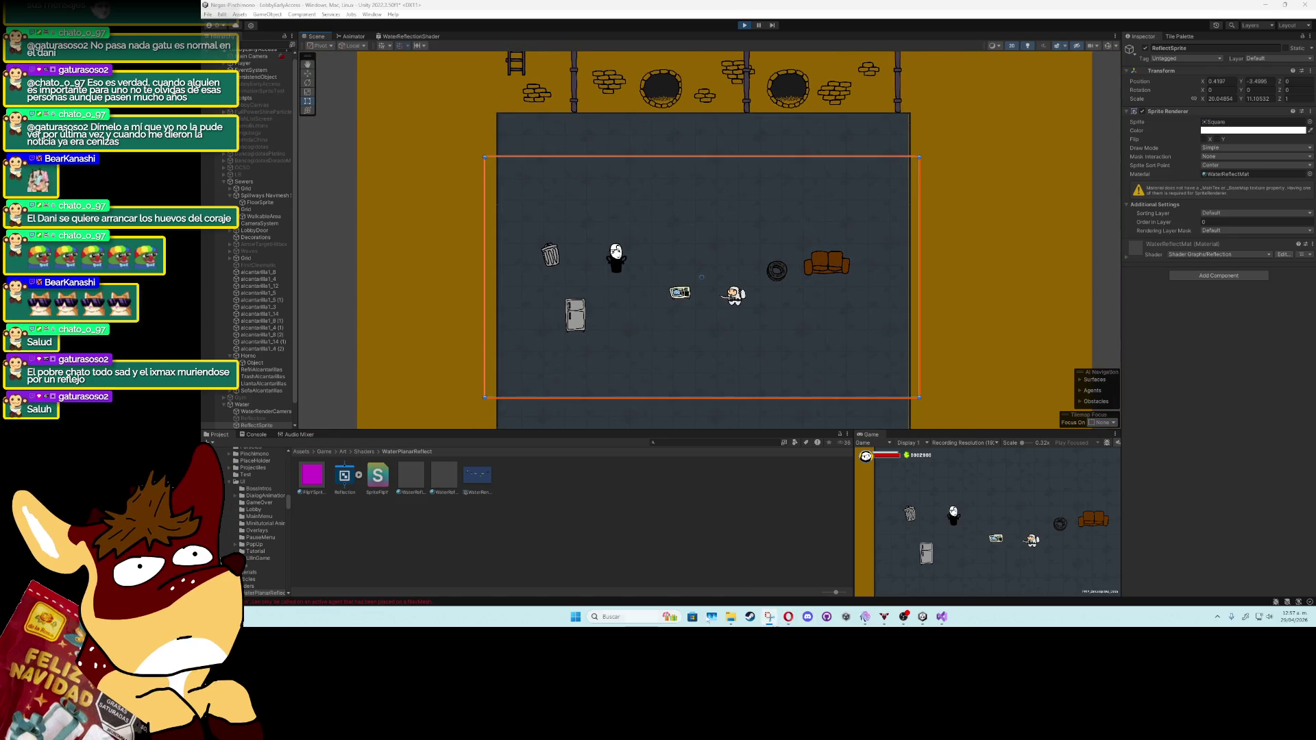
left_click(770, 616)
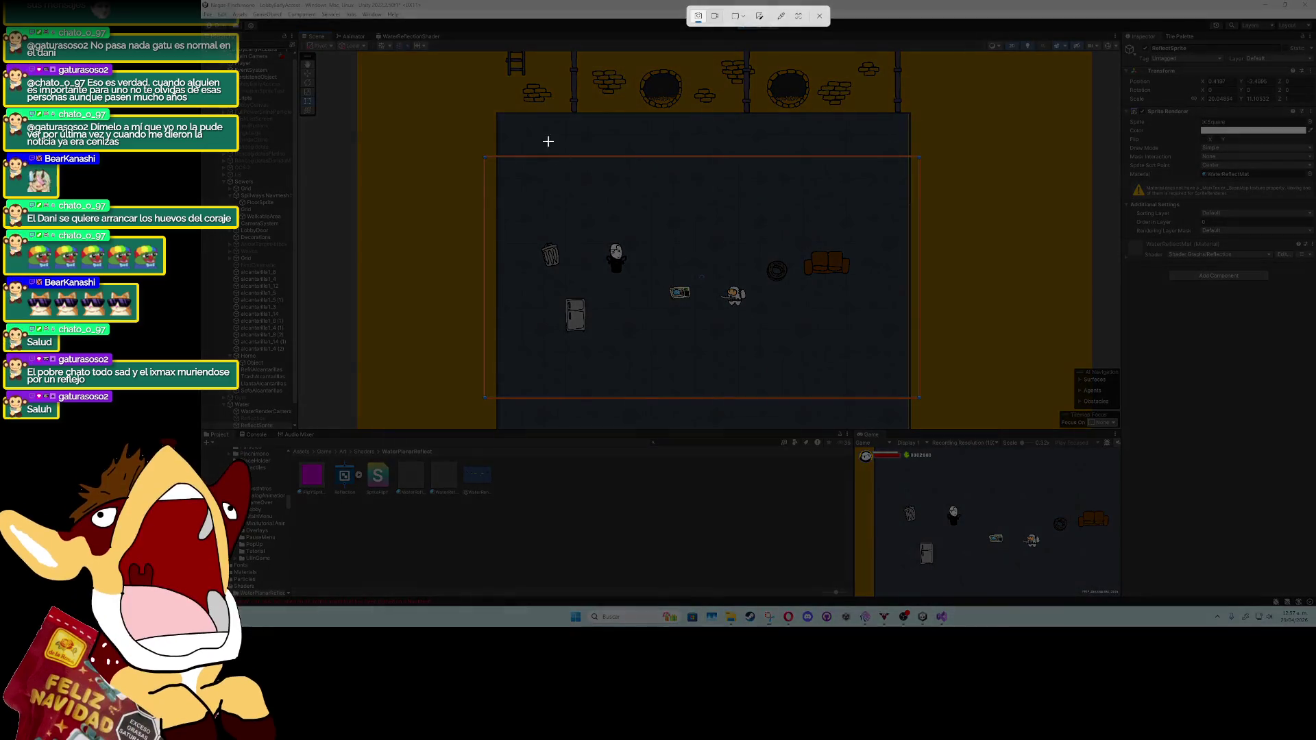
Step: Mark a capture region over the scene with the Snipping Tool
left_click_drag(430, 62, 958, 399)
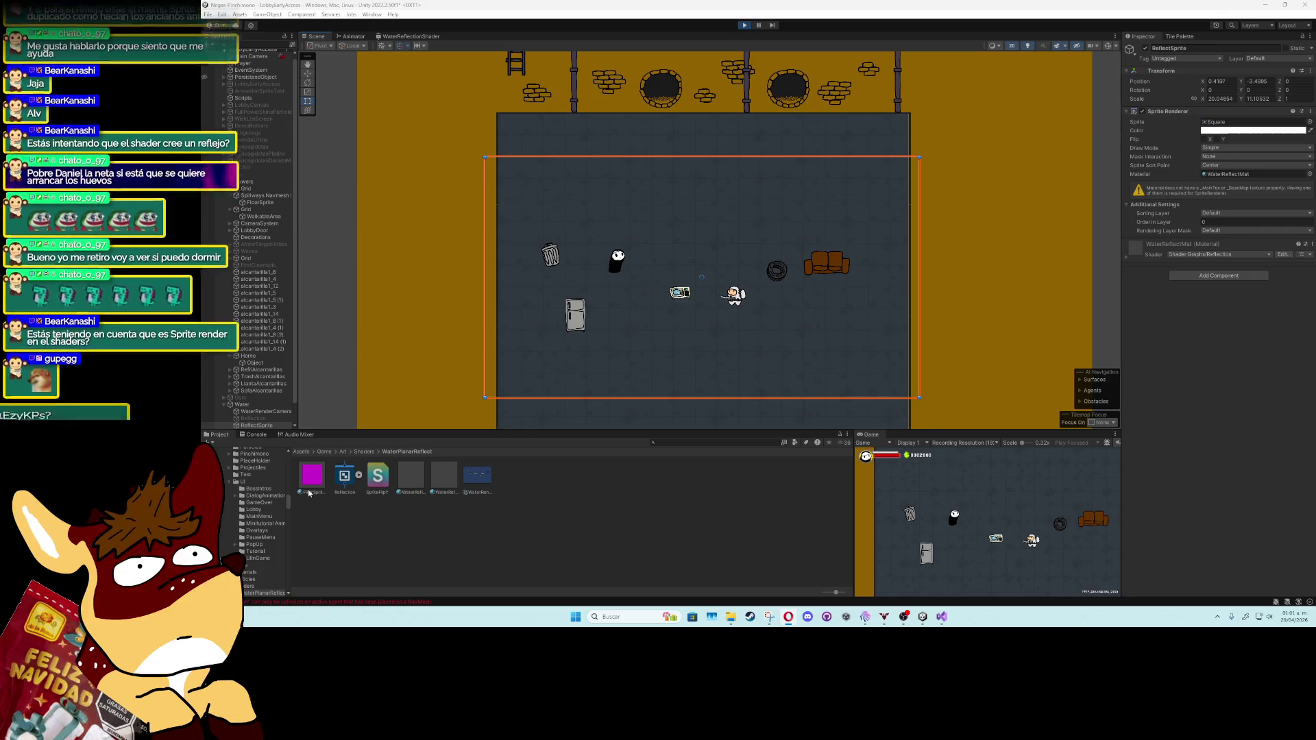
Step: Search the project for 'render' and select the Renderer2D asset
left_click(672, 446)
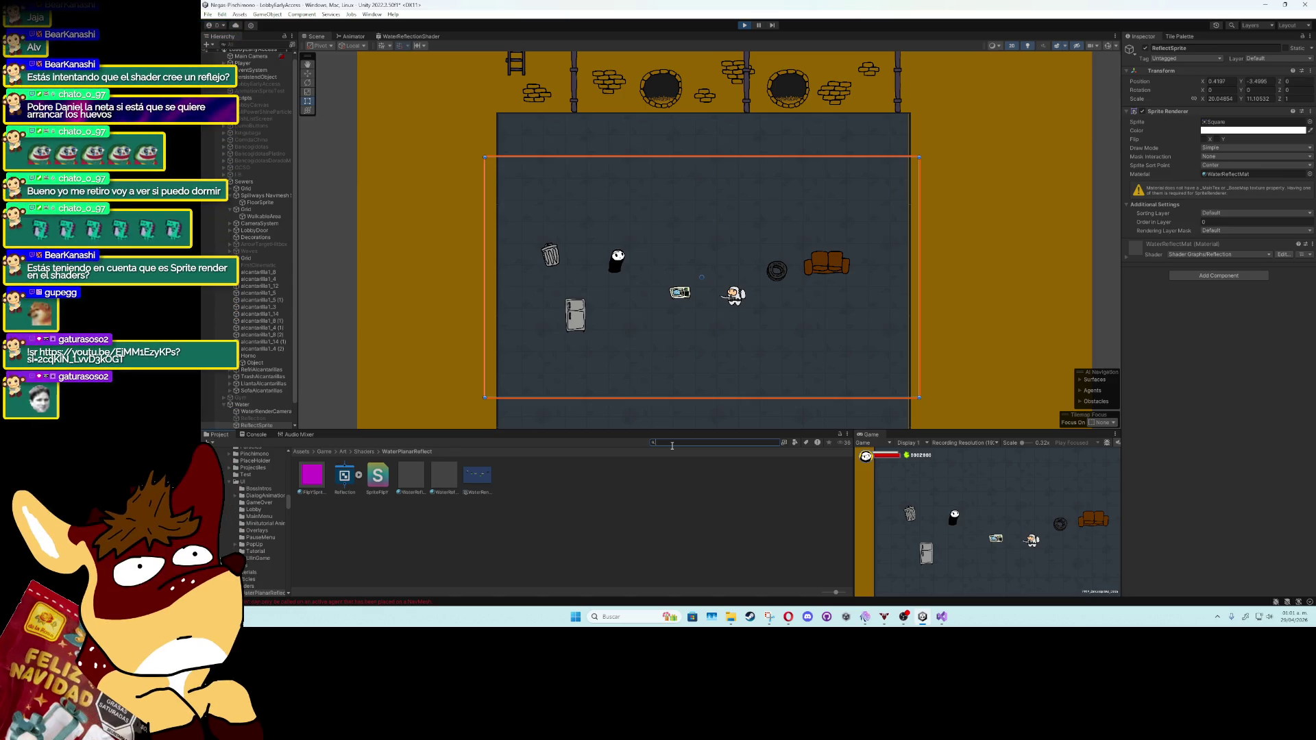
type("render")
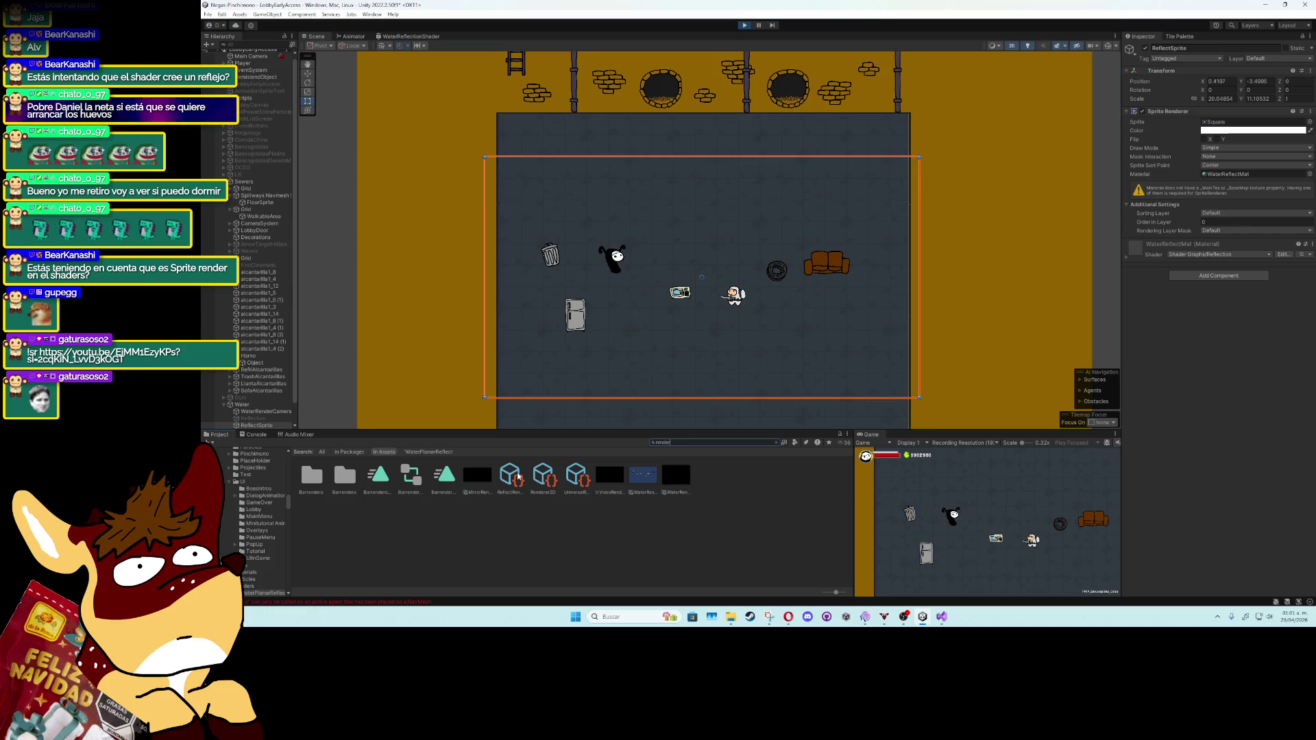
left_click(545, 480)
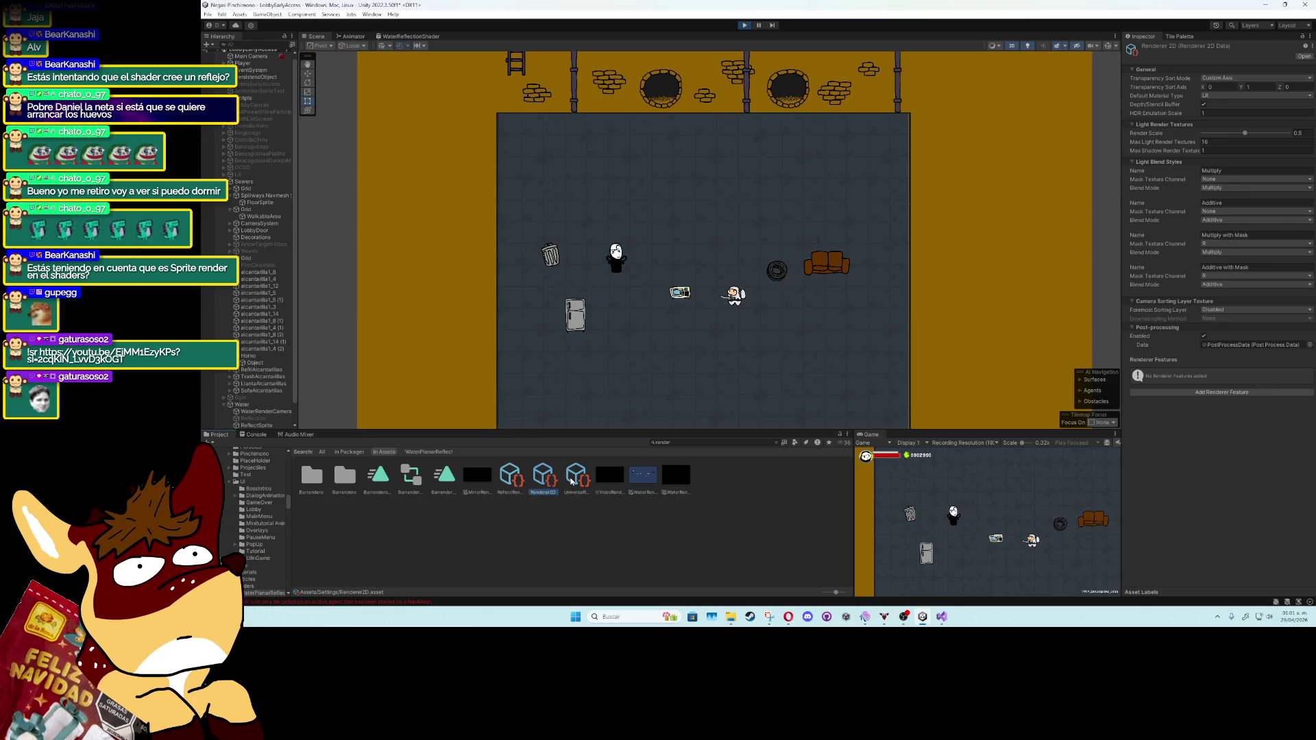
Step: Inspect the pipeline global settings, the Renderer2D asset and the ReflectRender renderer with its feature
left_click(572, 482)
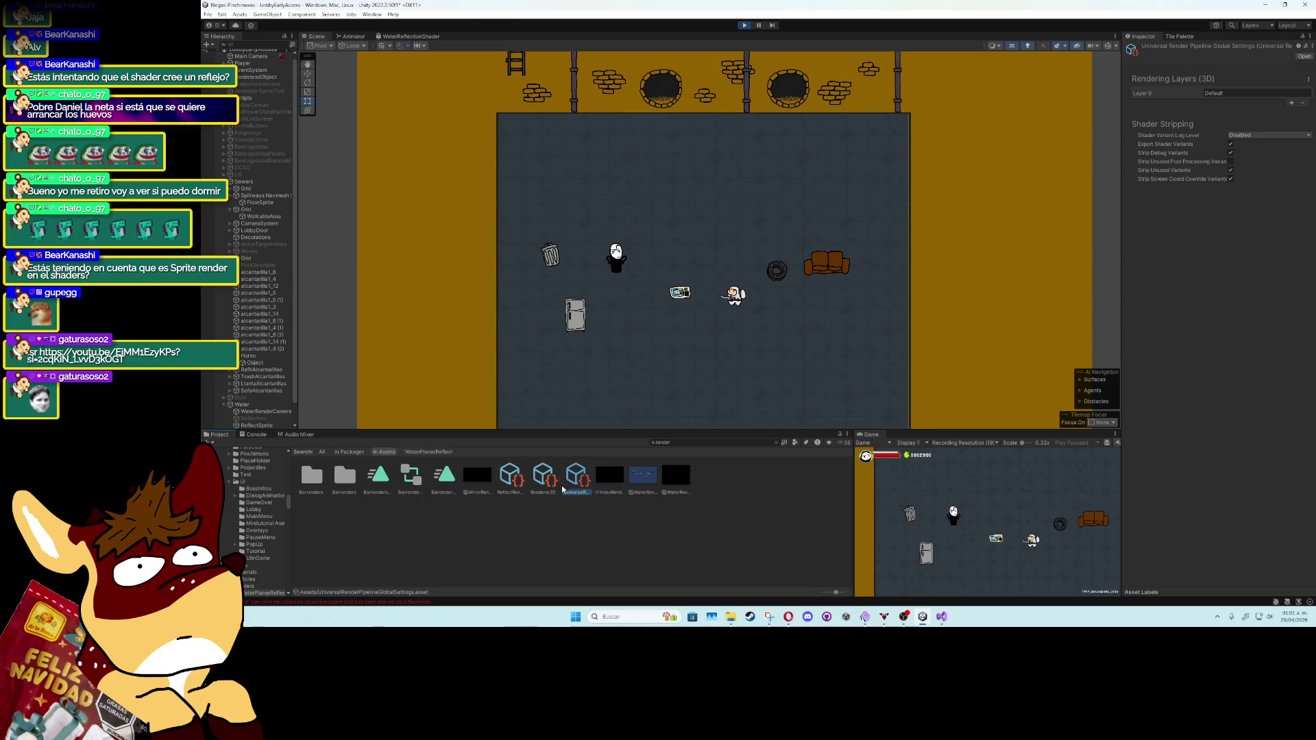
left_click(531, 484)
left_click(517, 485)
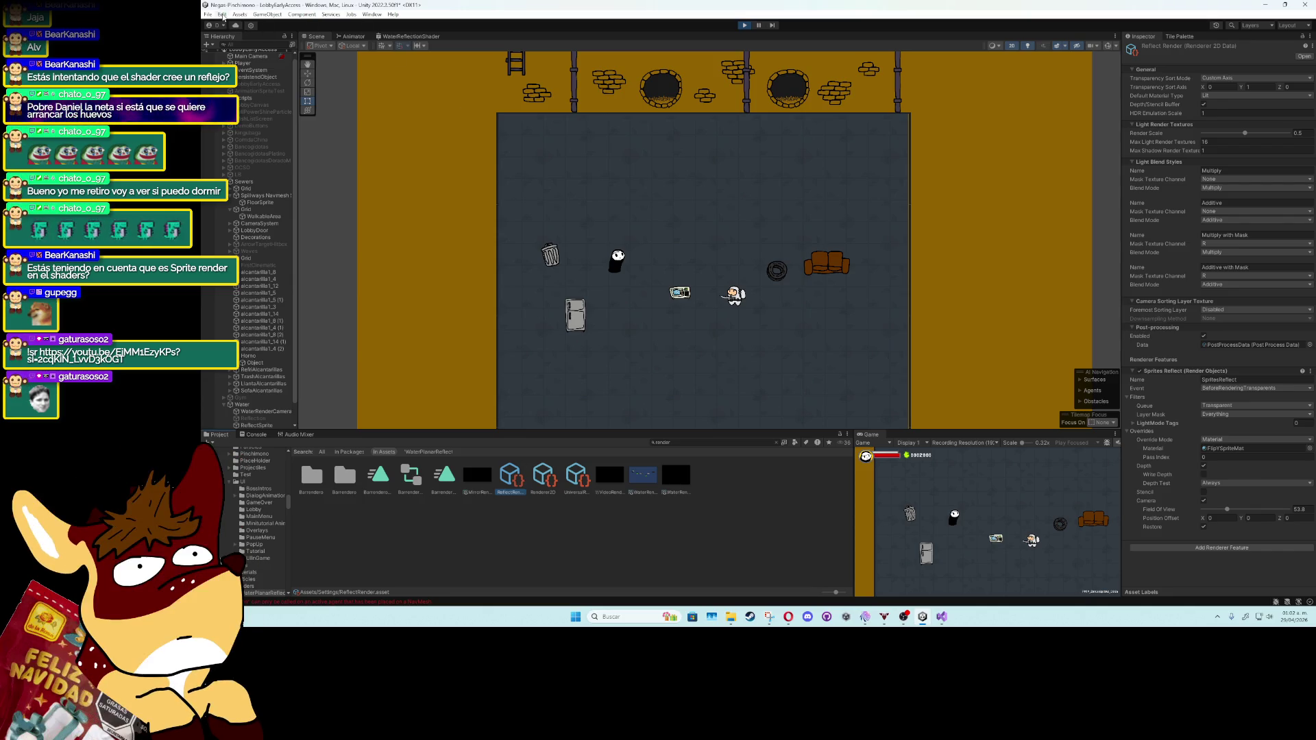
Step: Find the active pipeline asset in Project Settings > Graphics and open the UniversalRP asset's settings
left_click(222, 14)
left_click(236, 308)
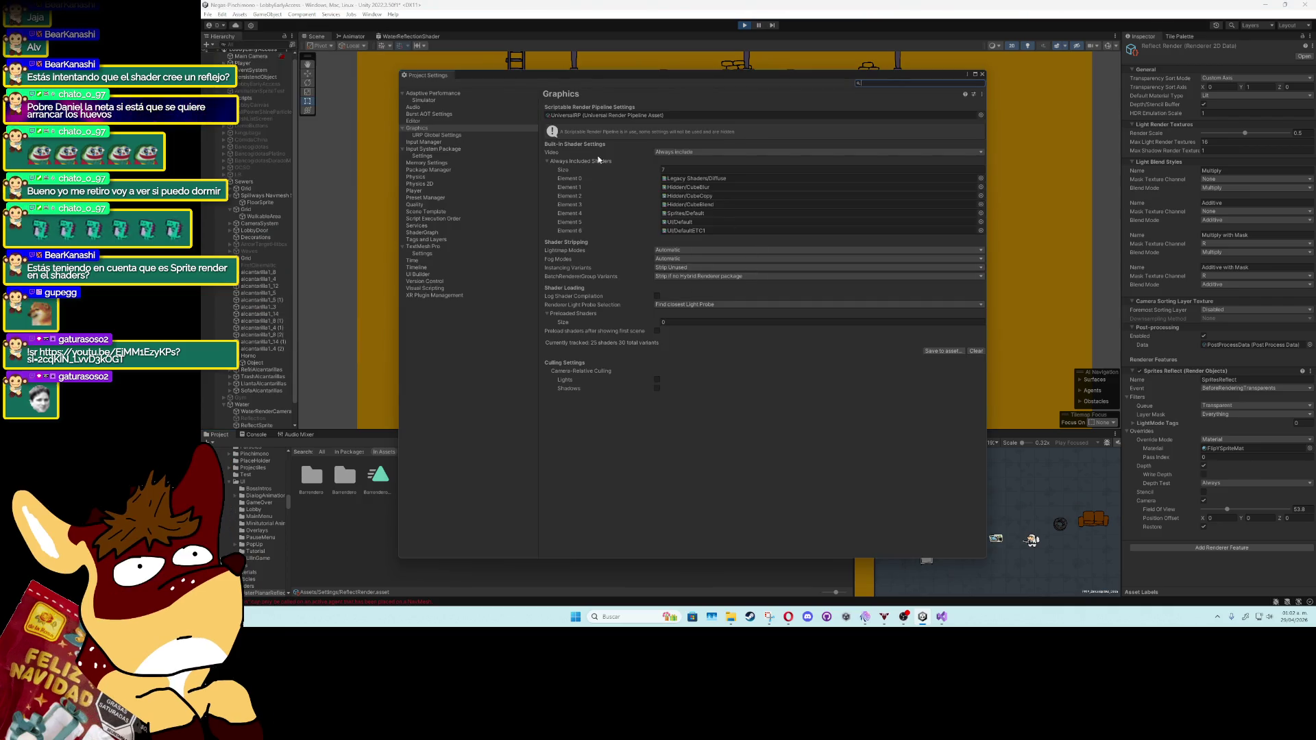
left_click(582, 115)
left_click(982, 74)
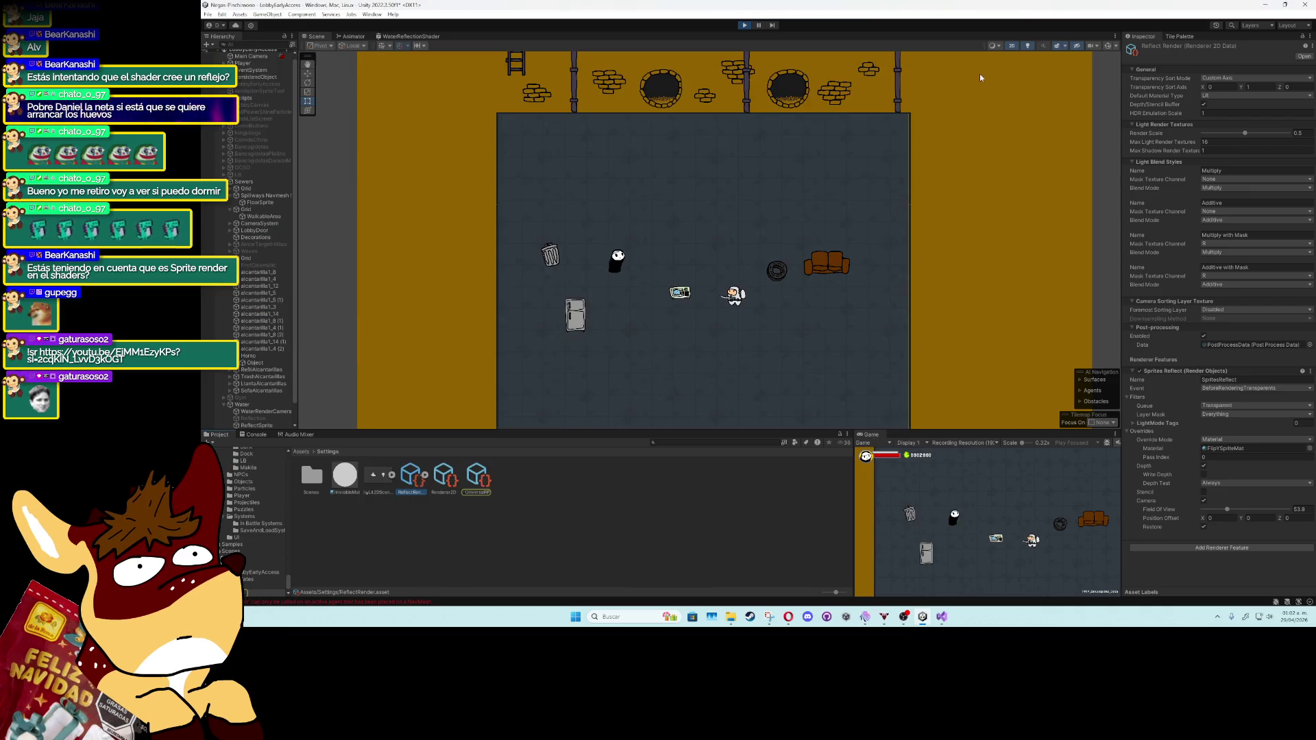
left_click(480, 480)
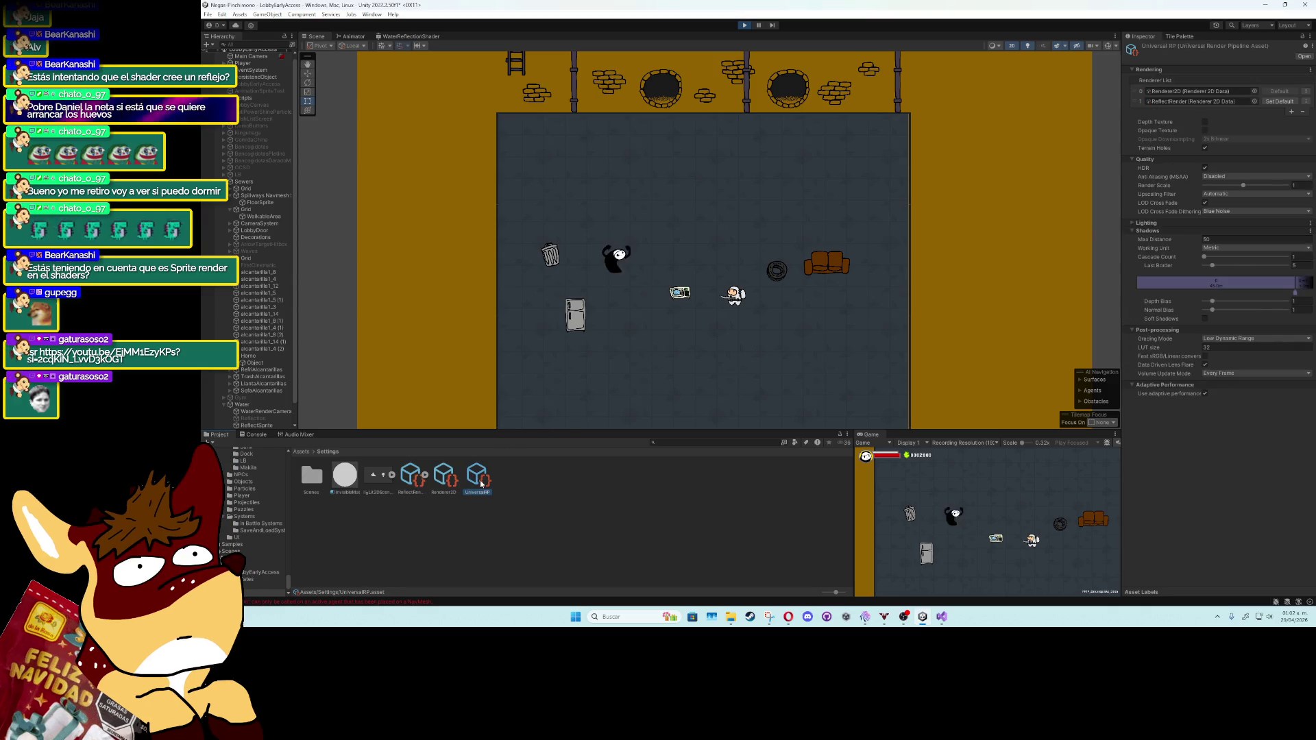
Step: Toggle Depth Texture on and back off, then exit play mode
left_click(1206, 122)
left_click(1206, 123)
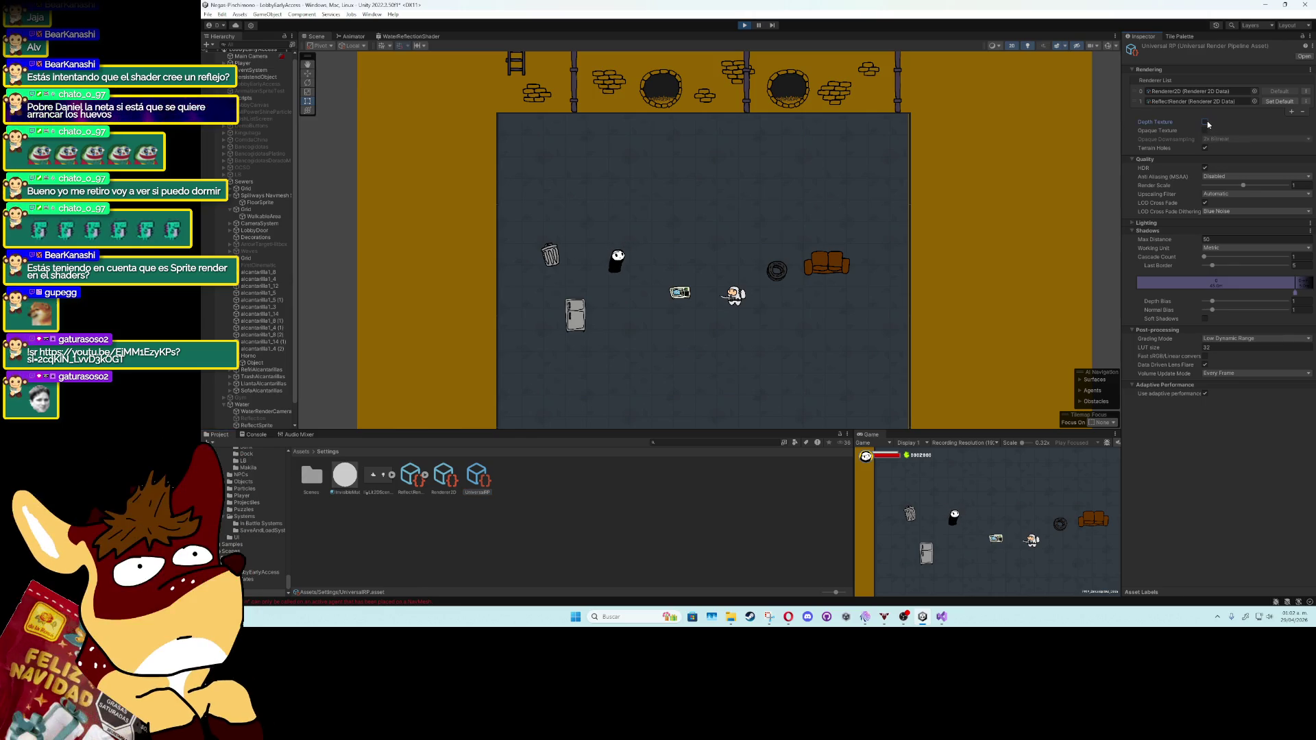
key("ctrl+p")
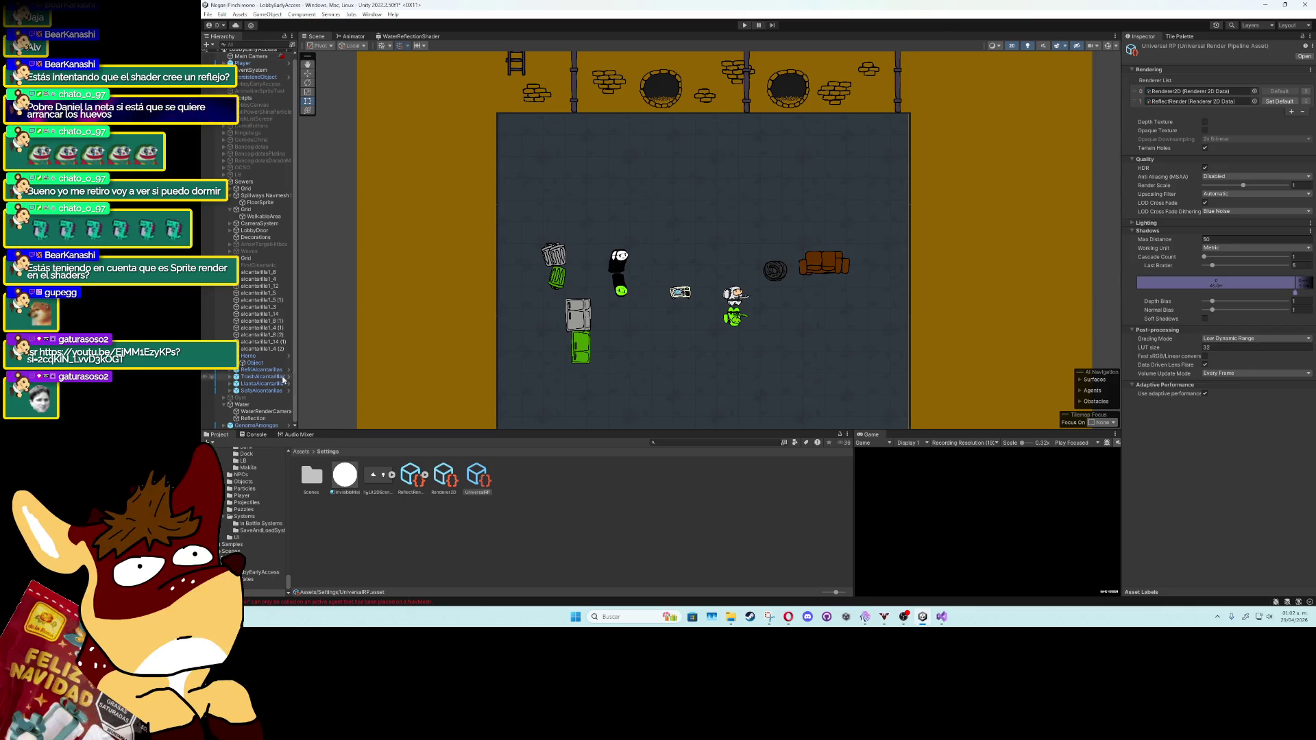
Step: Select the Reflection quad and nudge it slightly left along X with the Move tool
left_click(266, 412)
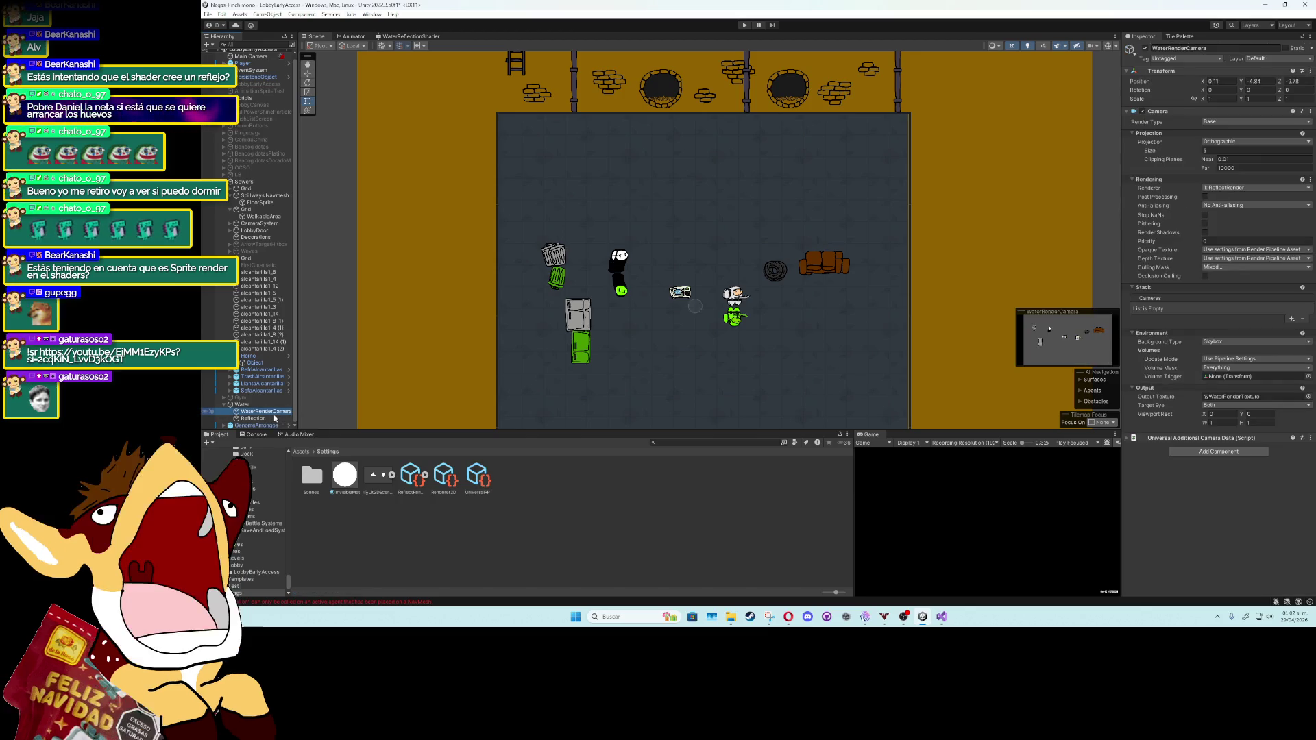
left_click(272, 419)
left_click(308, 73)
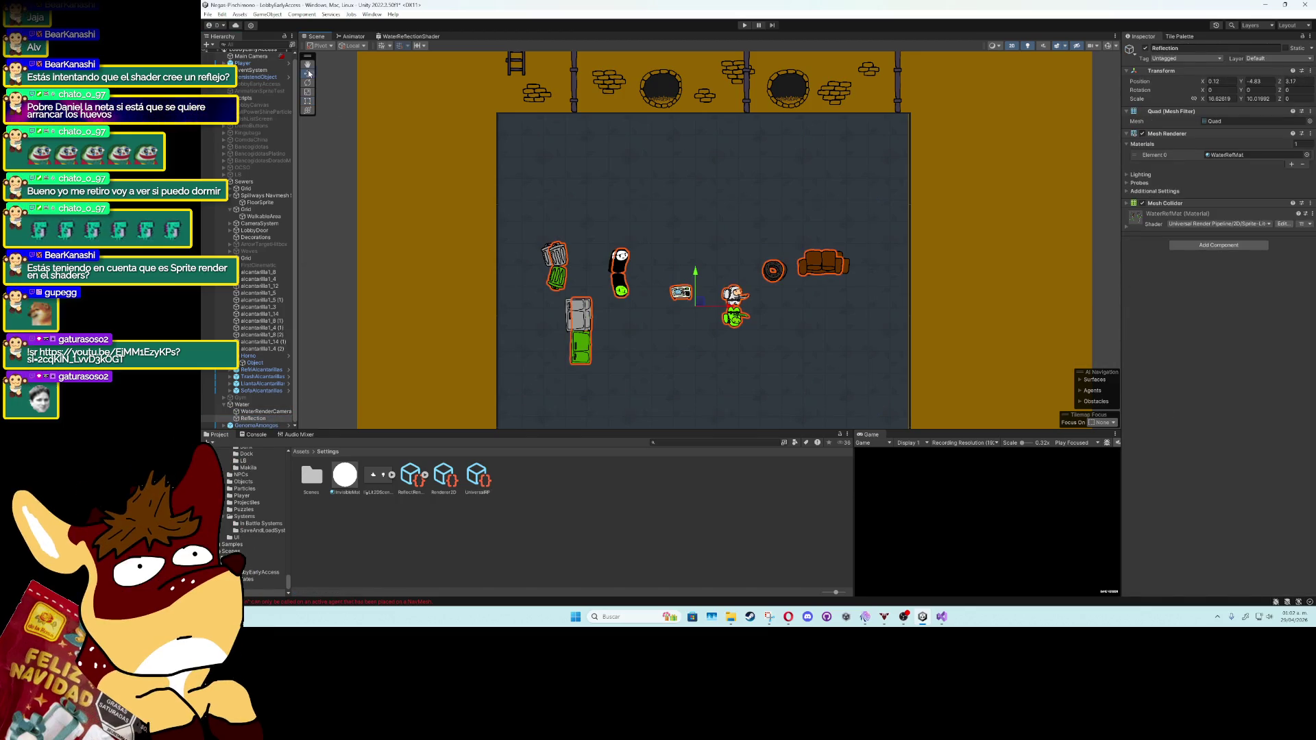
left_click_drag(730, 310, 723, 310)
Step: Deselect everything, select the UniversalRP asset, and expand its Lighting foldout in the Inspector
left_click(1119, 272)
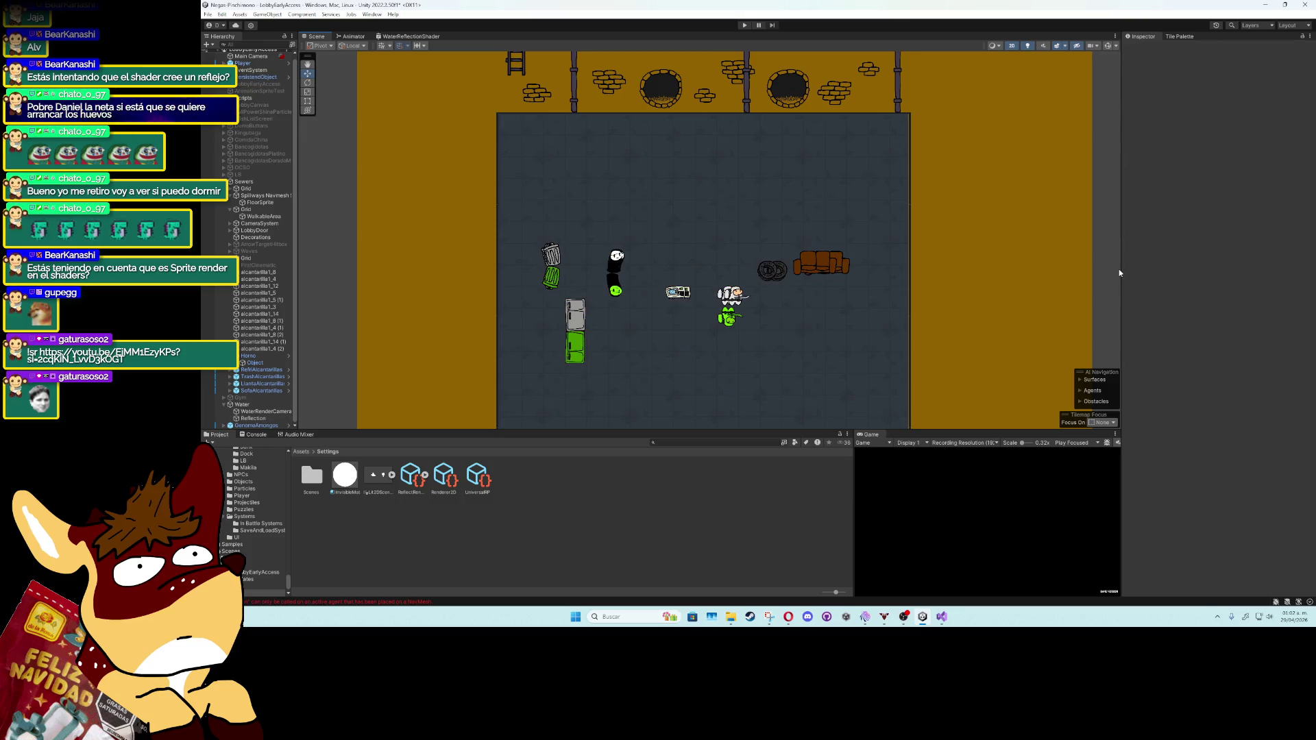
left_click(483, 480)
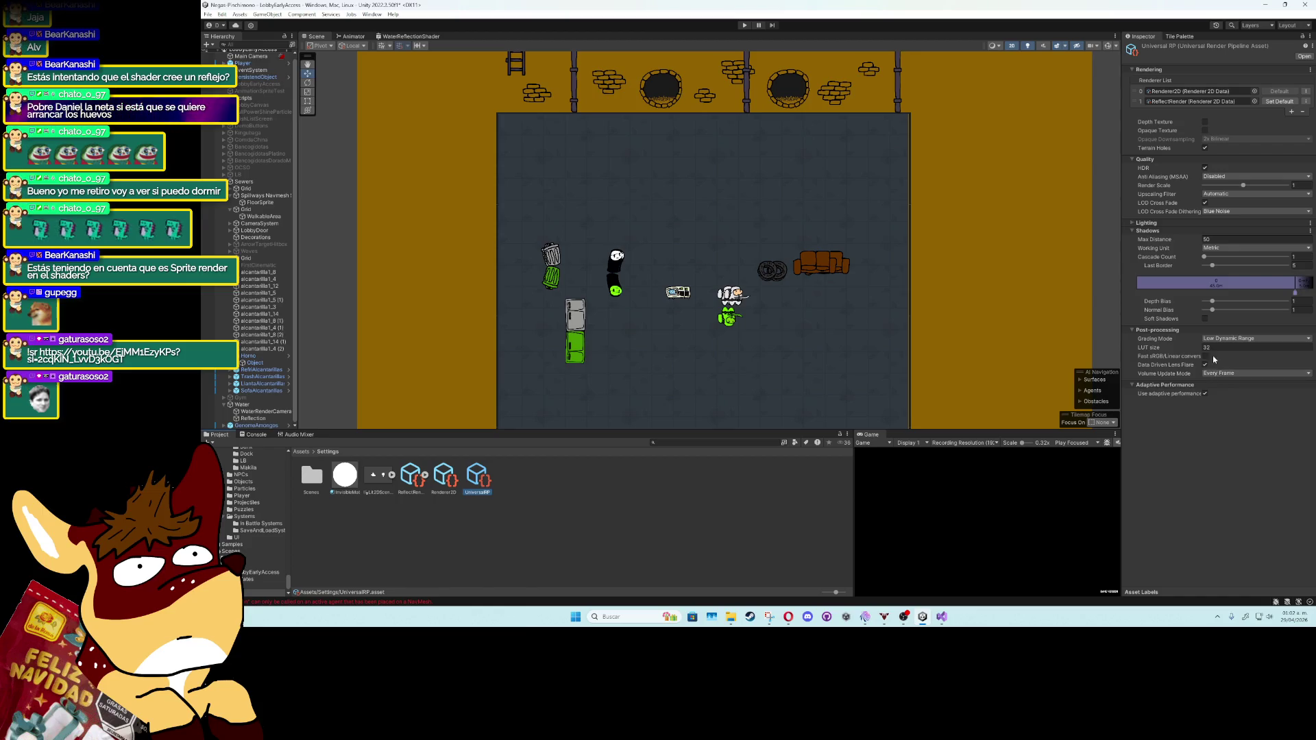
left_click(1172, 224)
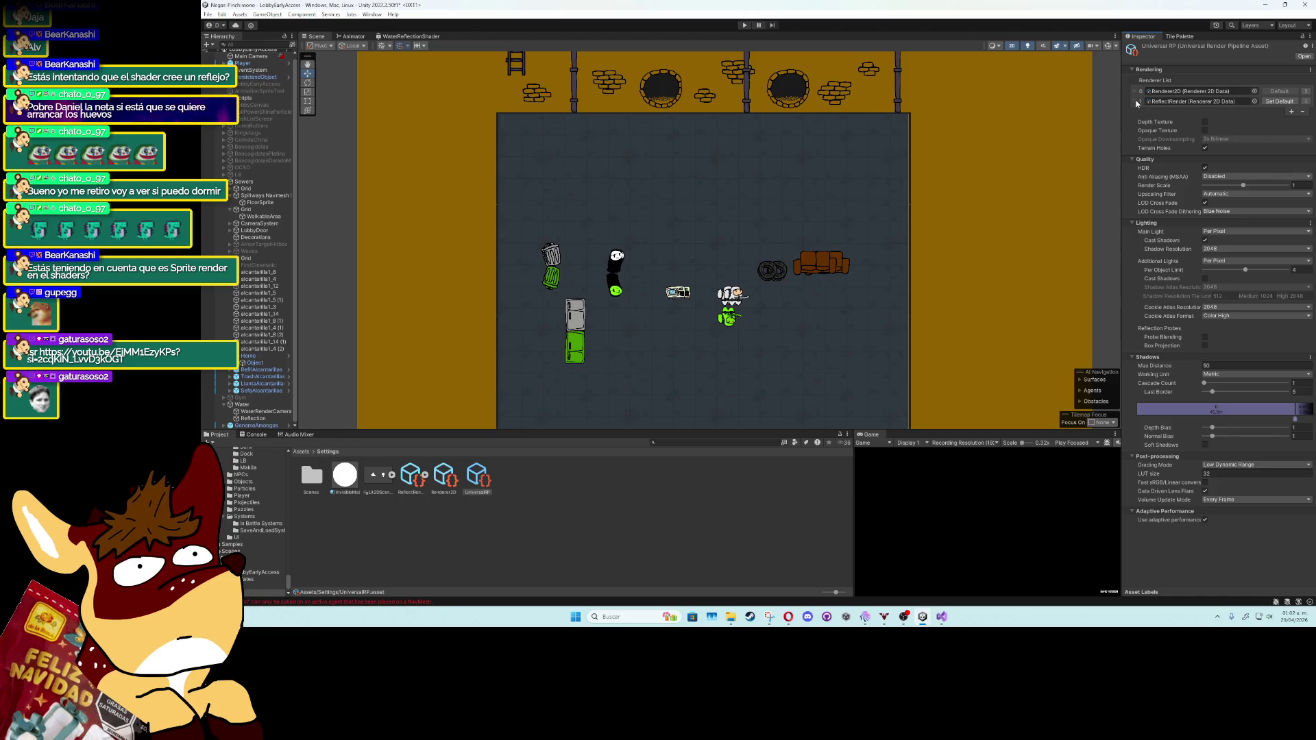
left_click_drag(1138, 103, 1141, 111)
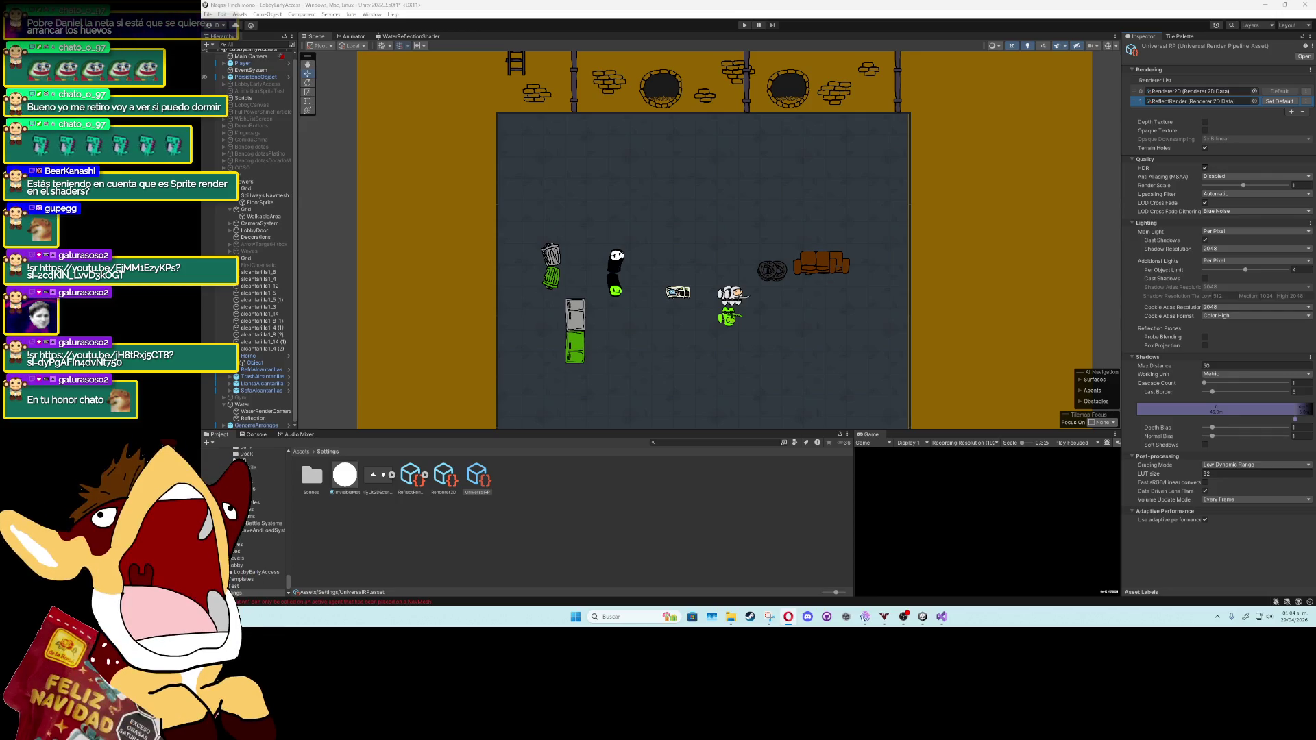
Step: Tick Opaque Texture and, after trying None, set Opaque Downsampling to 2x Bilinear
left_click(1205, 129)
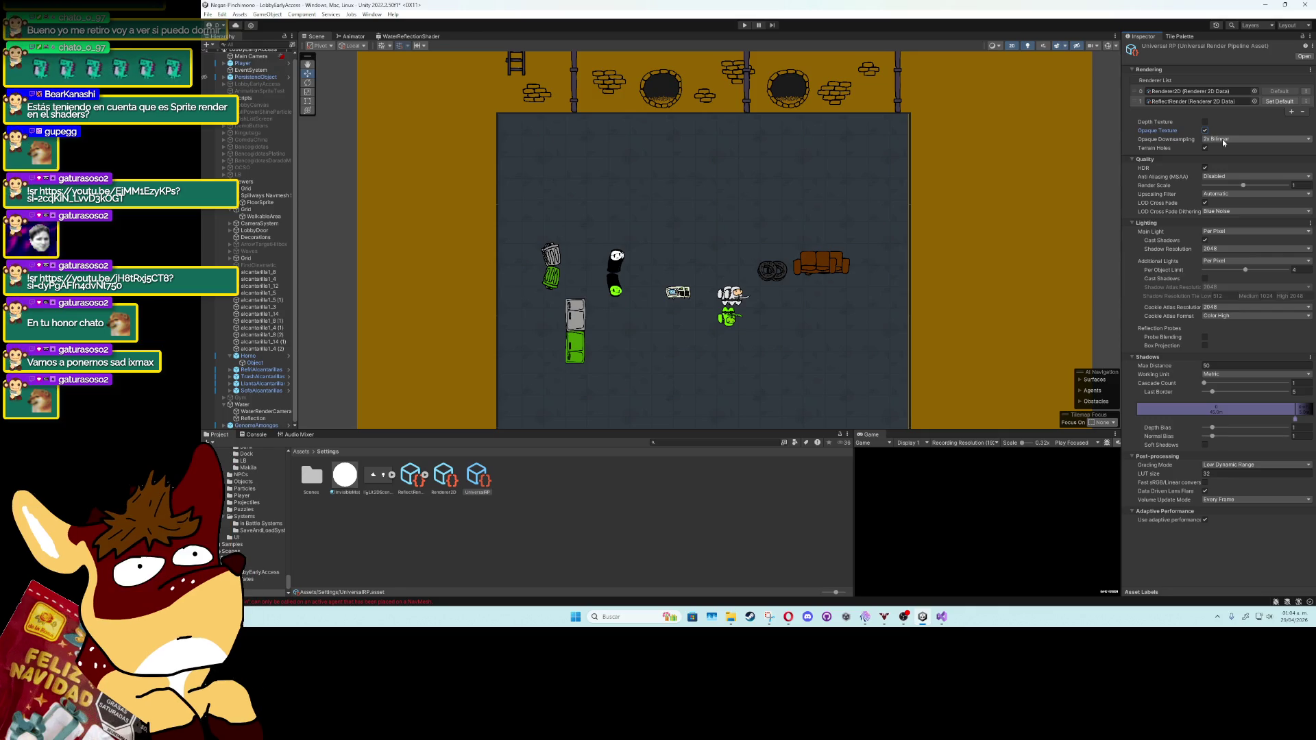
left_click(1223, 139)
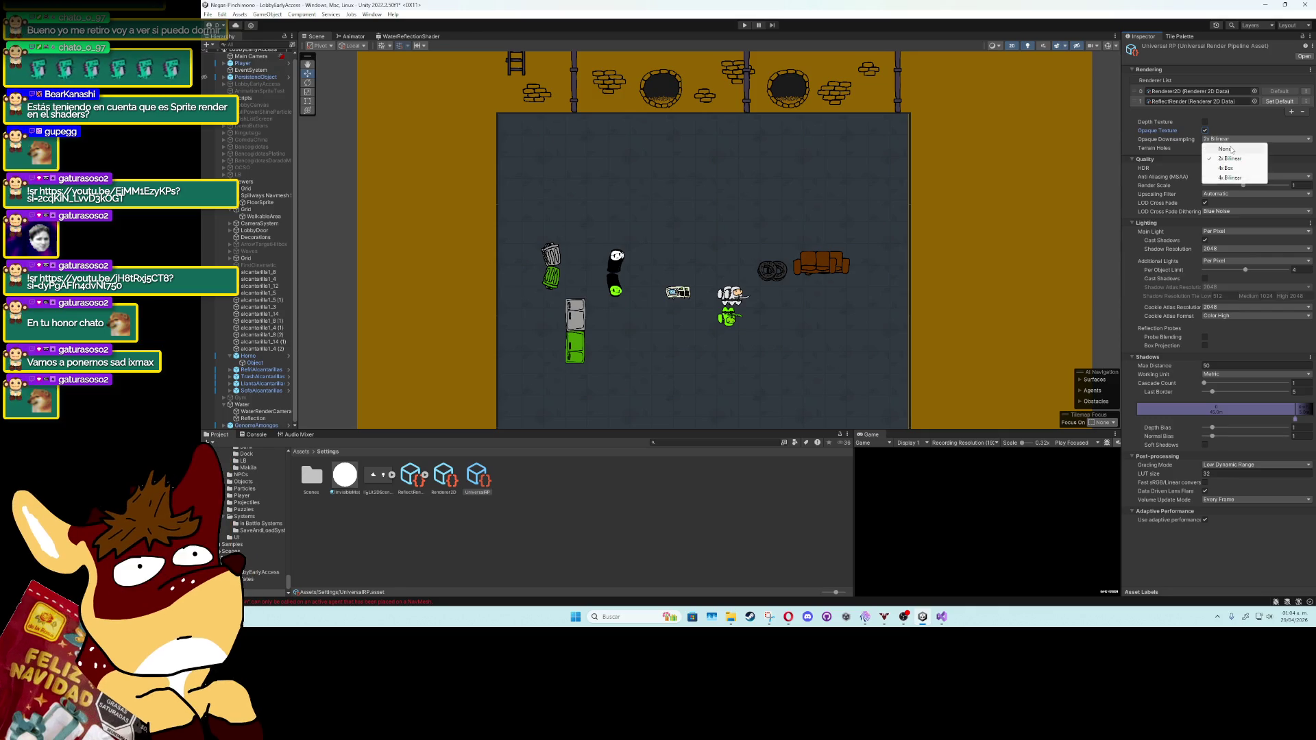
left_click(1230, 147)
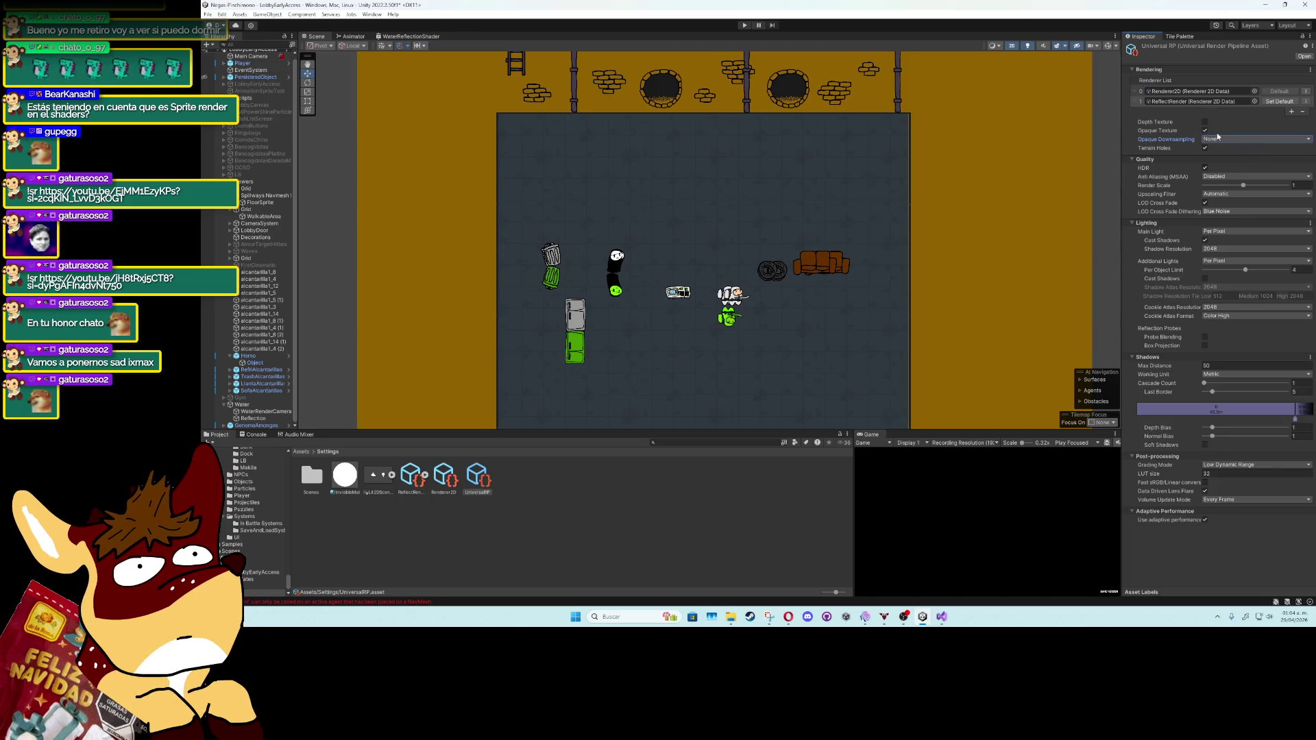
left_click(1216, 138)
left_click(1224, 159)
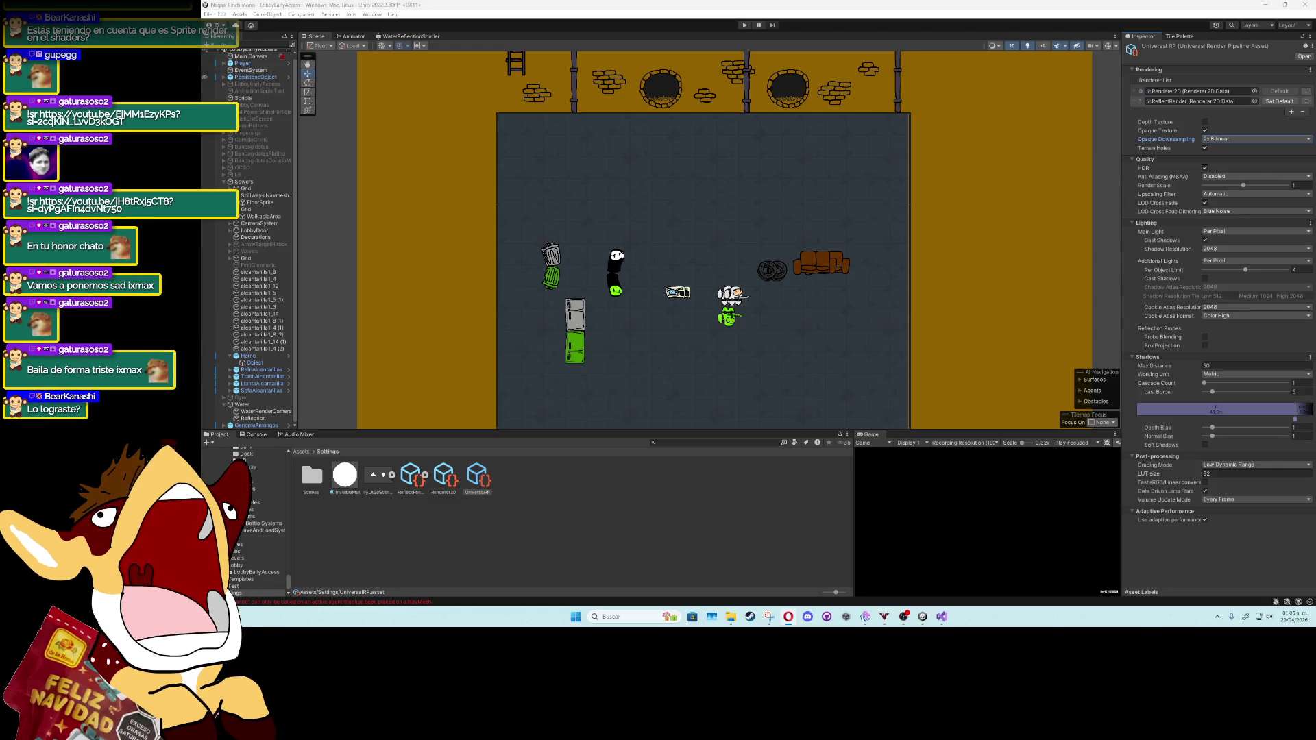
Step: Add a closing */ comment marker after the old SpriteFlipY shader on line 70
key("alt+Tab")
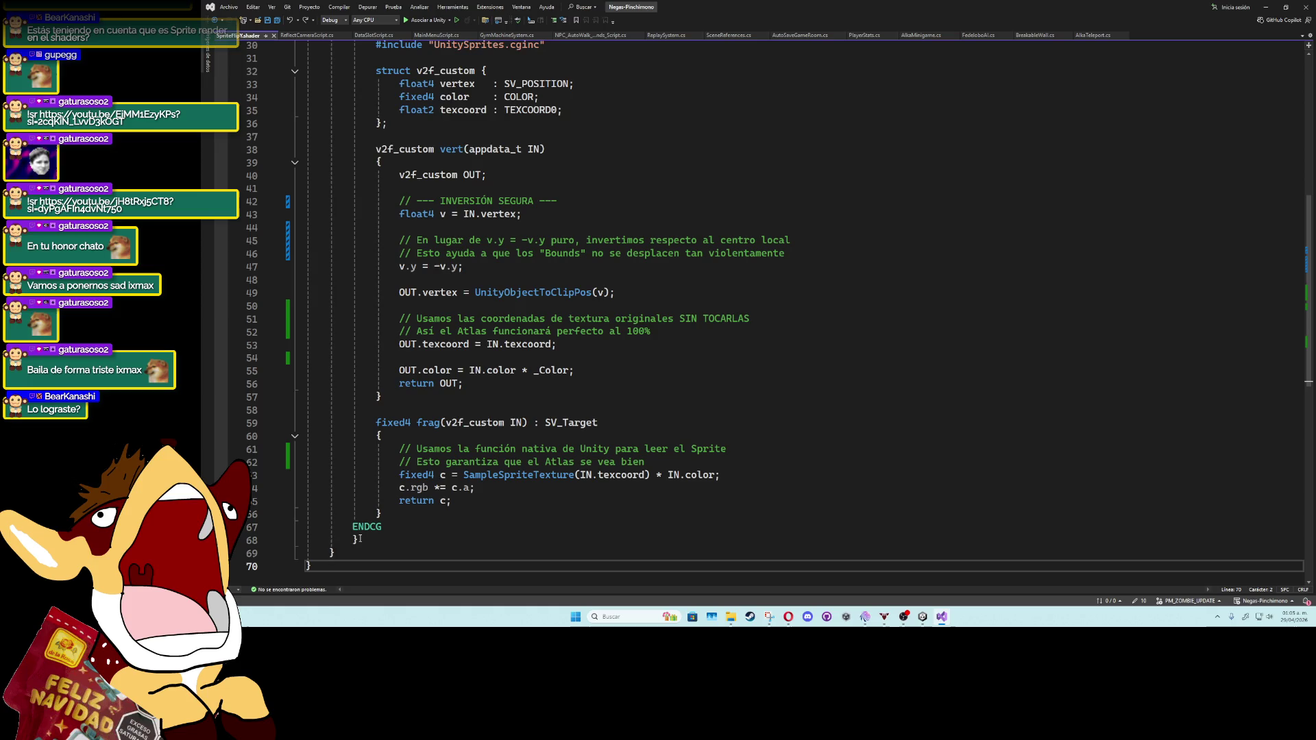
type("*/")
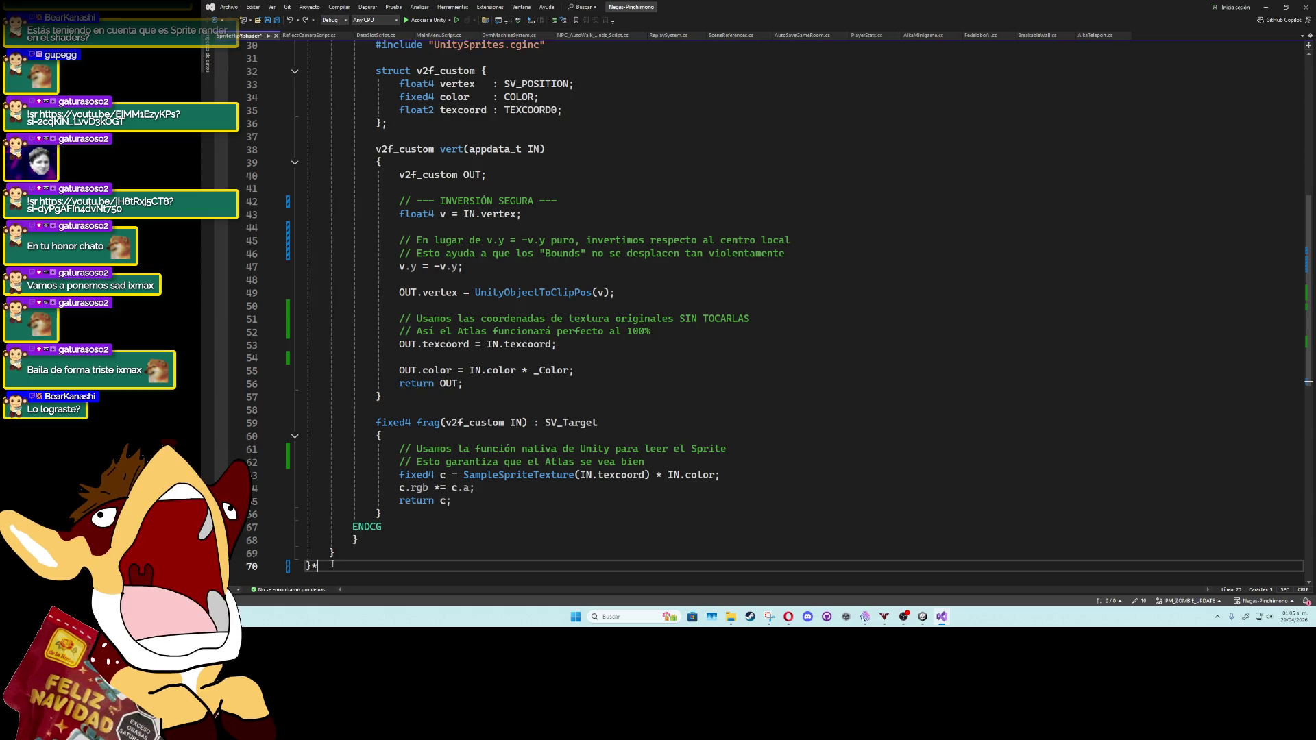
key("BackSpace")
key("BackSpace")
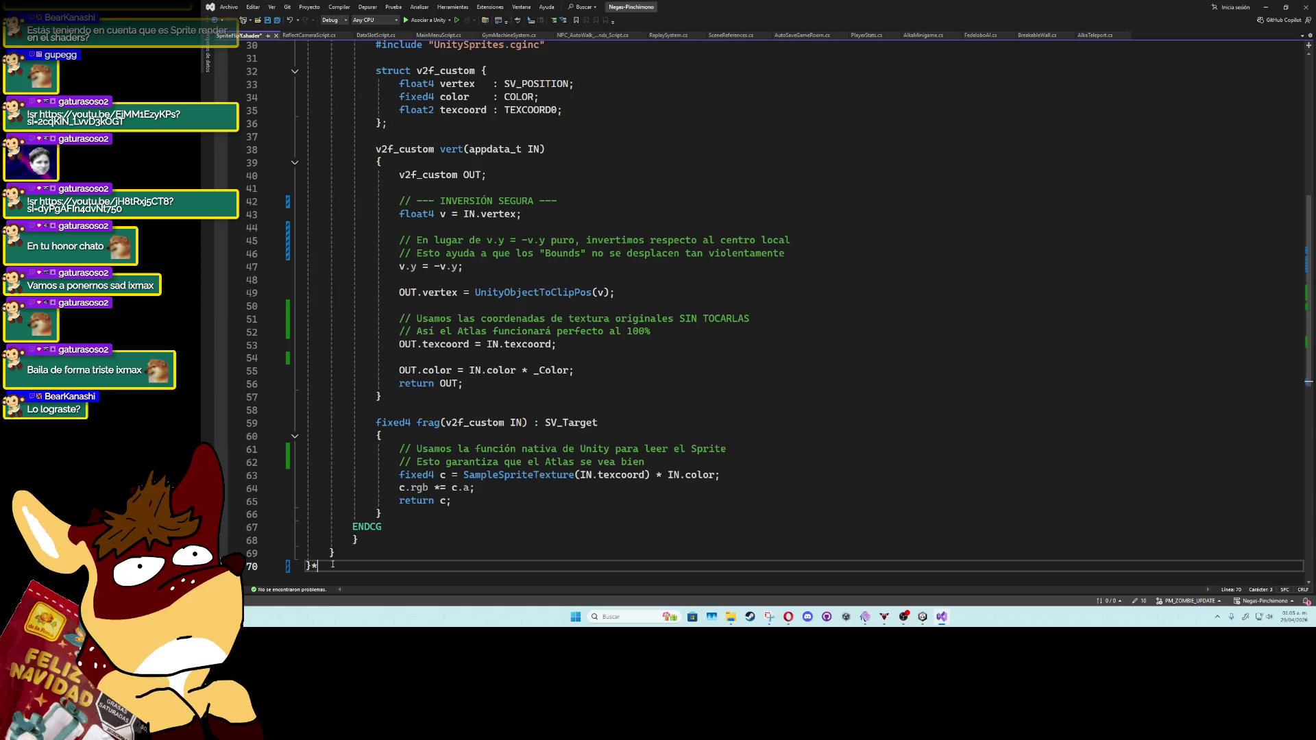
type("/*")
scroll(329, 556, "up", 5)
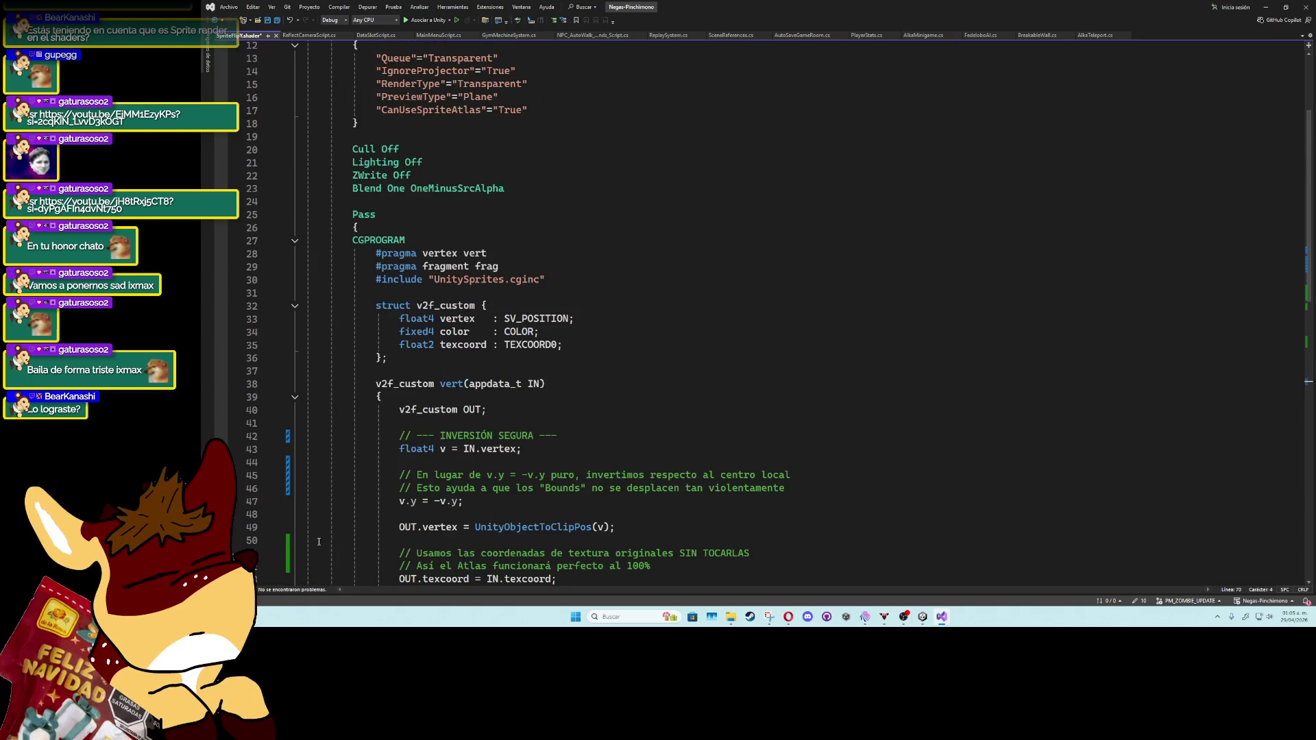
scroll(322, 545, "down", 12)
key("BackSpace")
key("BackSpace")
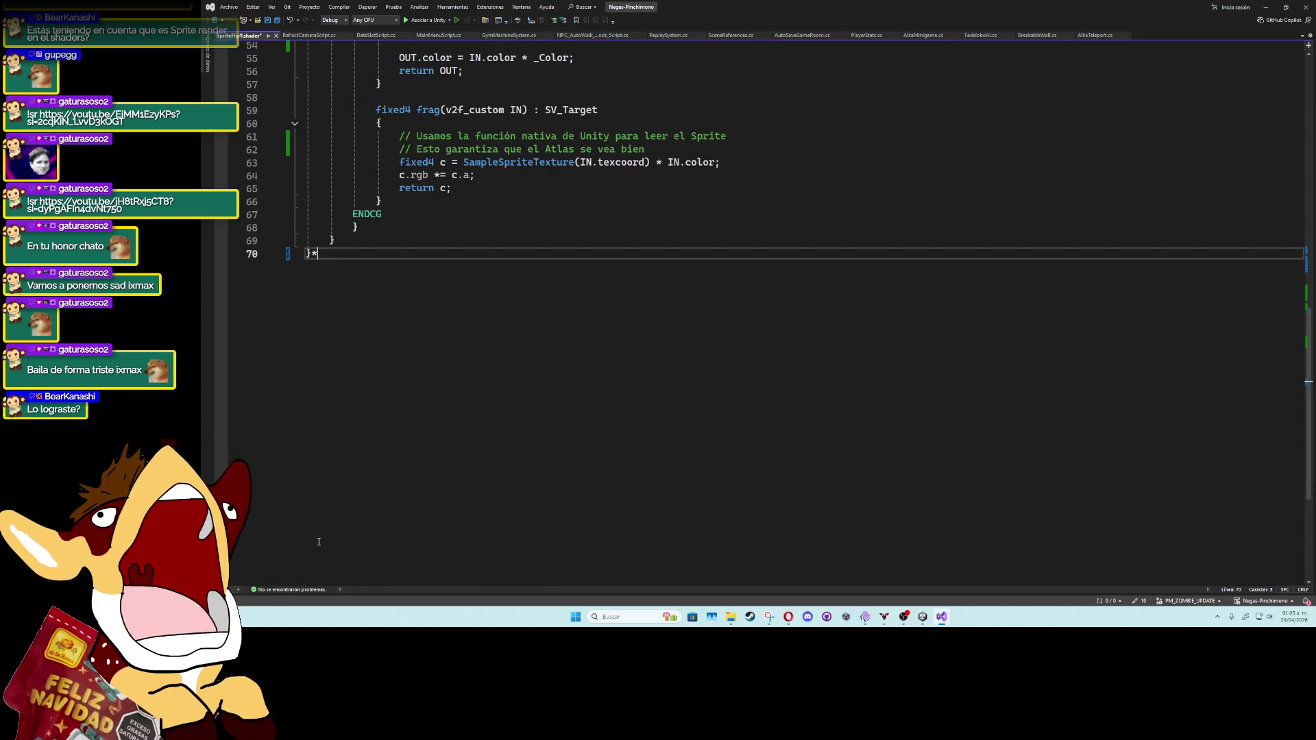
type("*/")
scroll(318, 528, "up", 15)
scroll(318, 524, "up", 3)
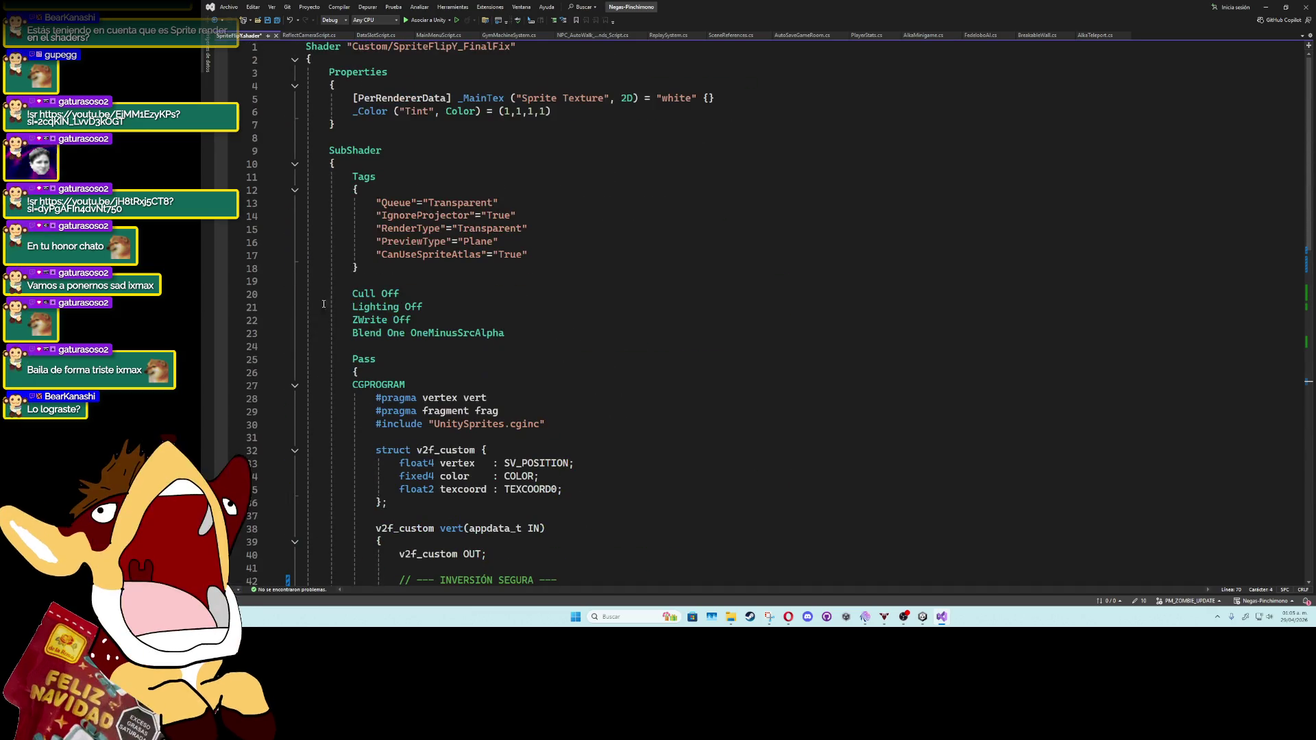
Step: Put an opening /* before Shader on line 1 to comment out the old shader
left_click(307, 46)
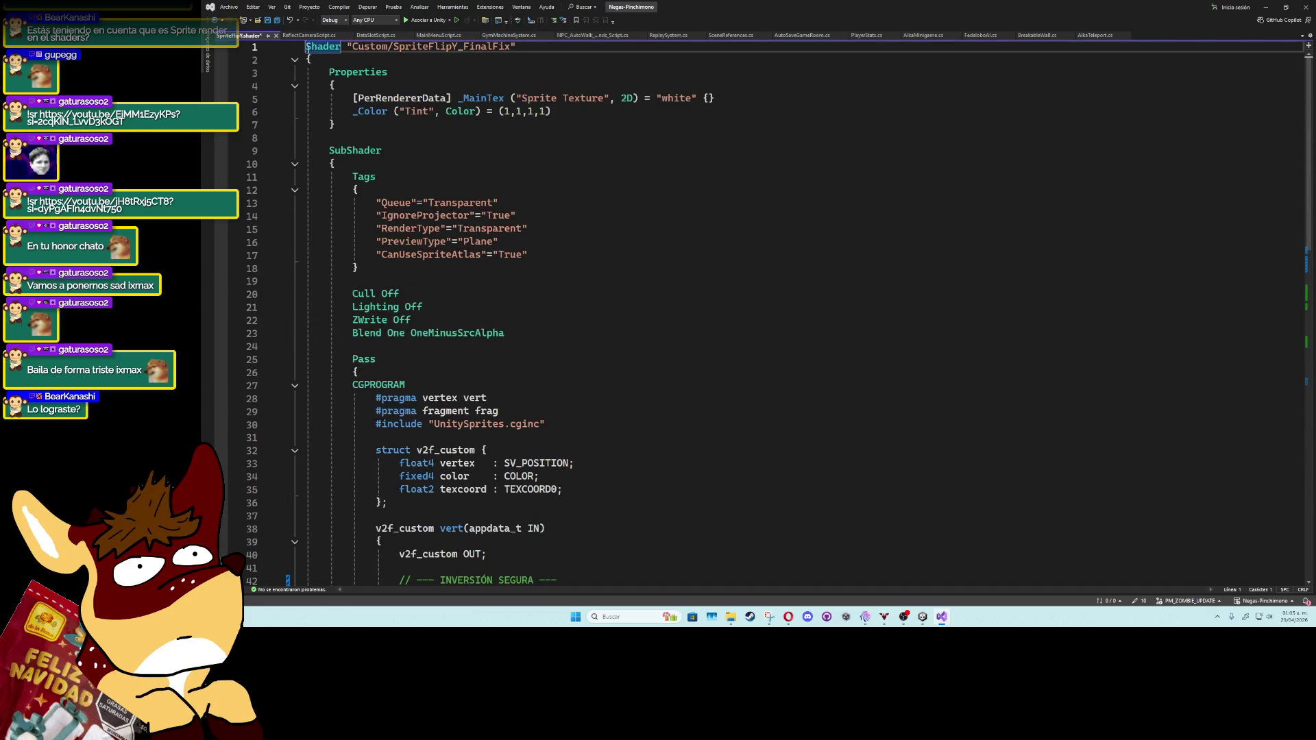
type("/*")
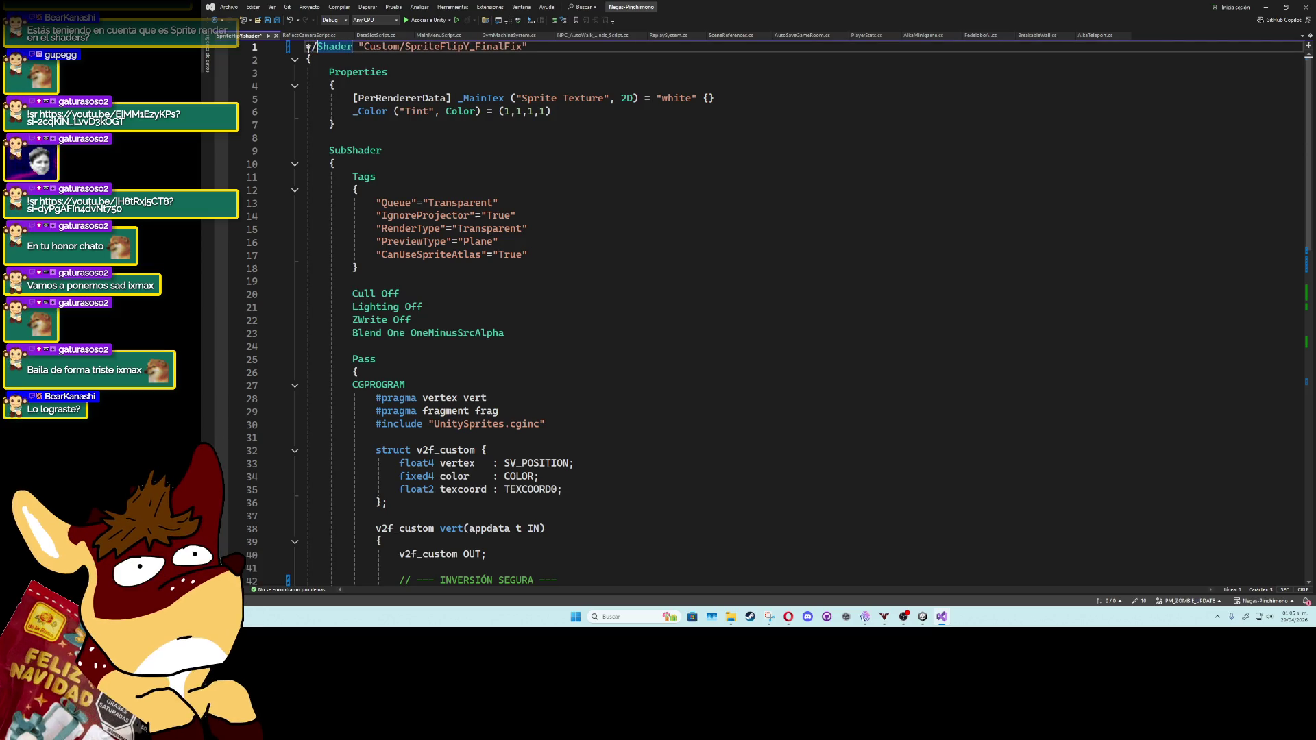
key("BackSpace")
key("BackSpace")
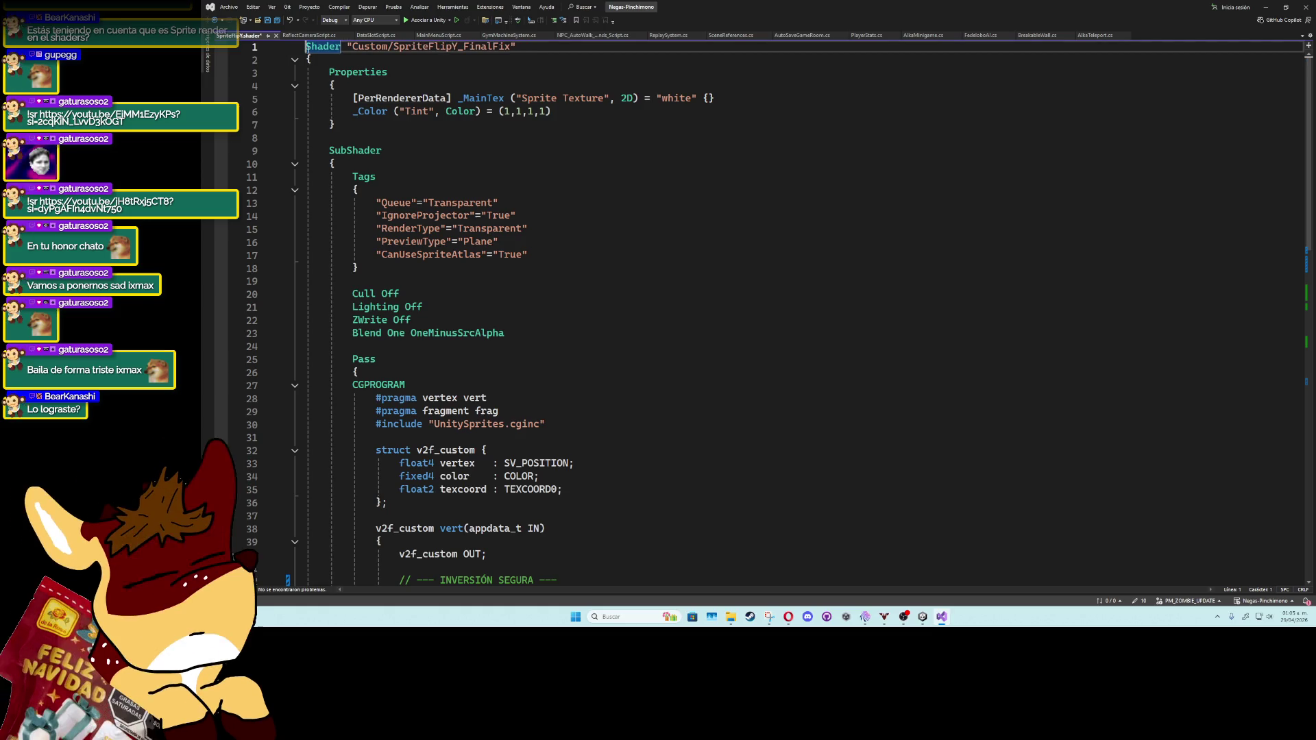
type("//")
key("BackSpace")
key("BackSpace")
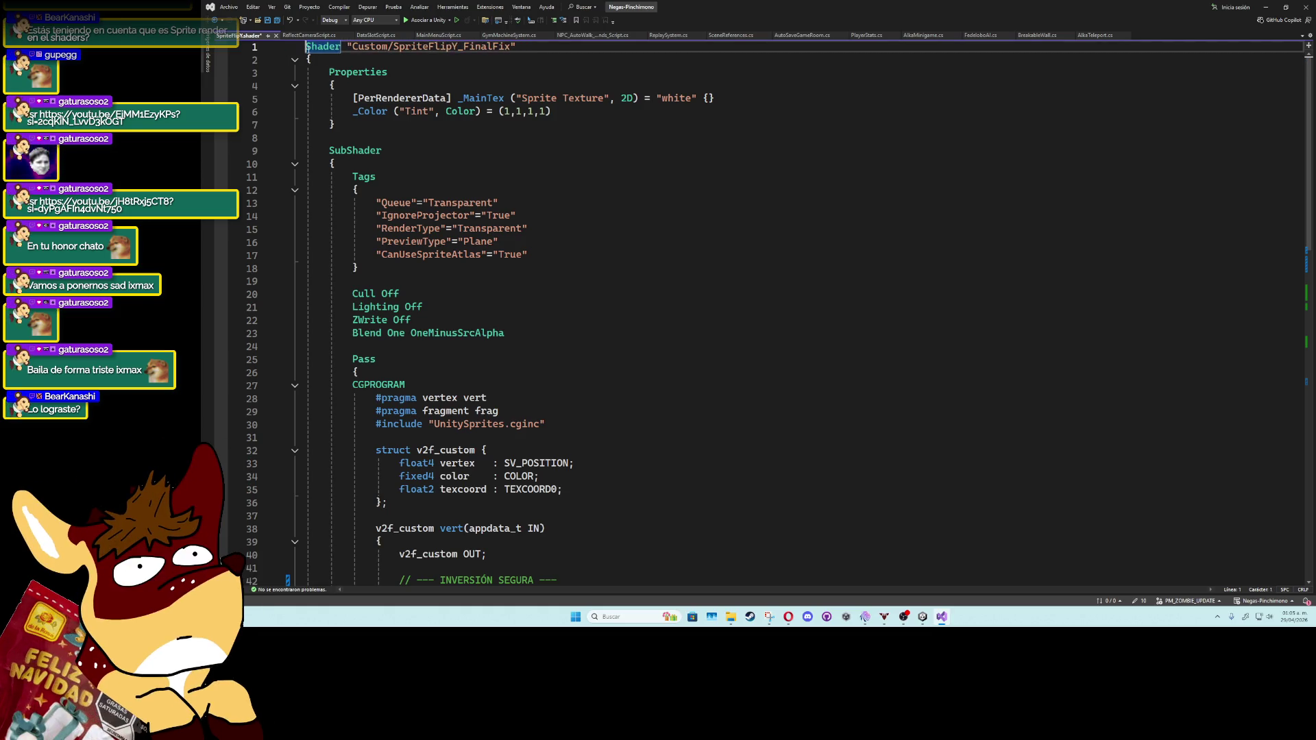
type("/*")
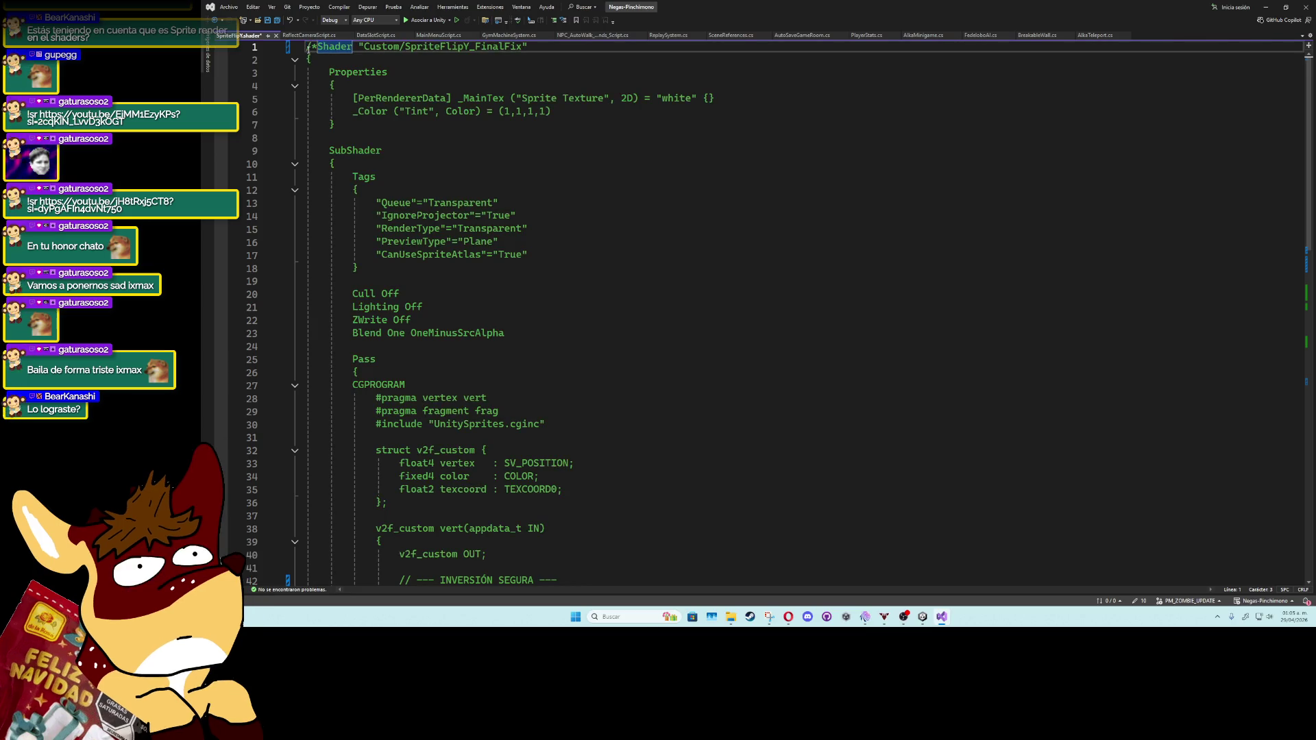
scroll(407, 372, "down", 12)
type("*/")
Step: Paste the Custom/URP_ScreenSpaceReflection shader below the commented block, save, and return to Unity
left_click(367, 474)
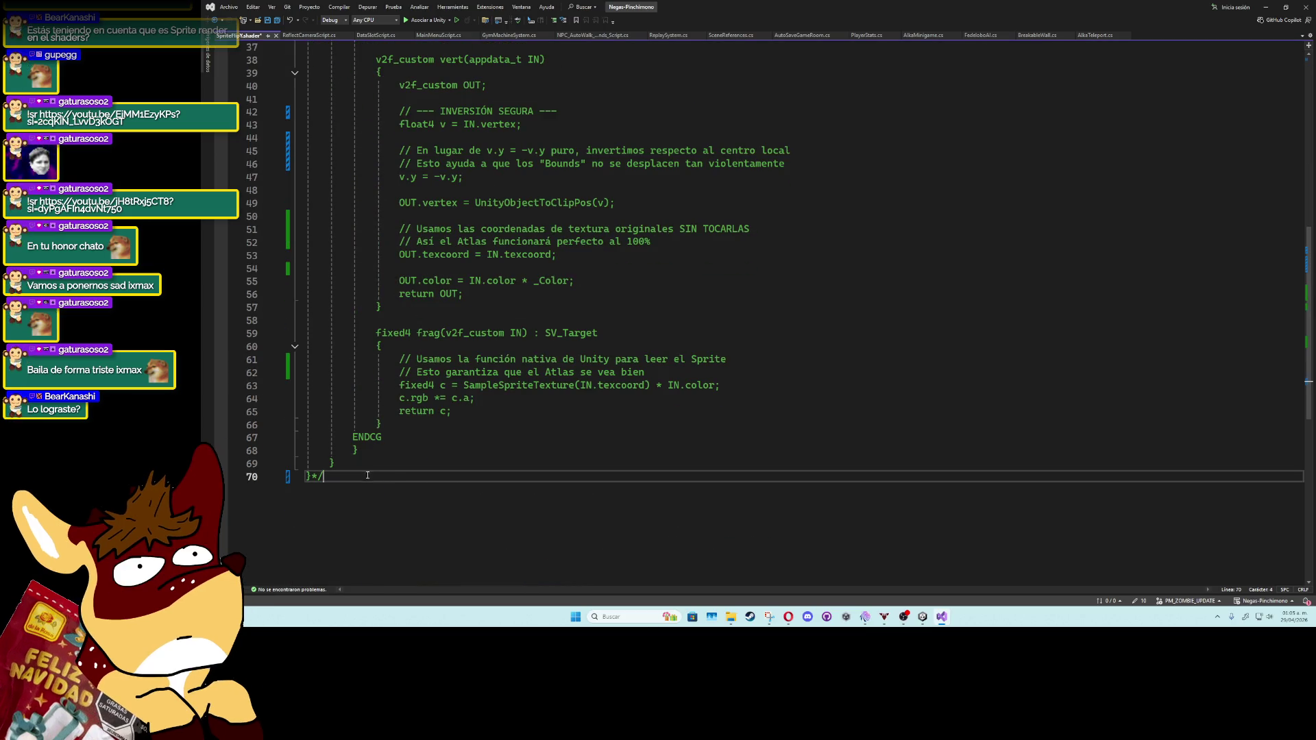
key("Return")
key("ctrl+v")
scroll(405, 475, "up", 16)
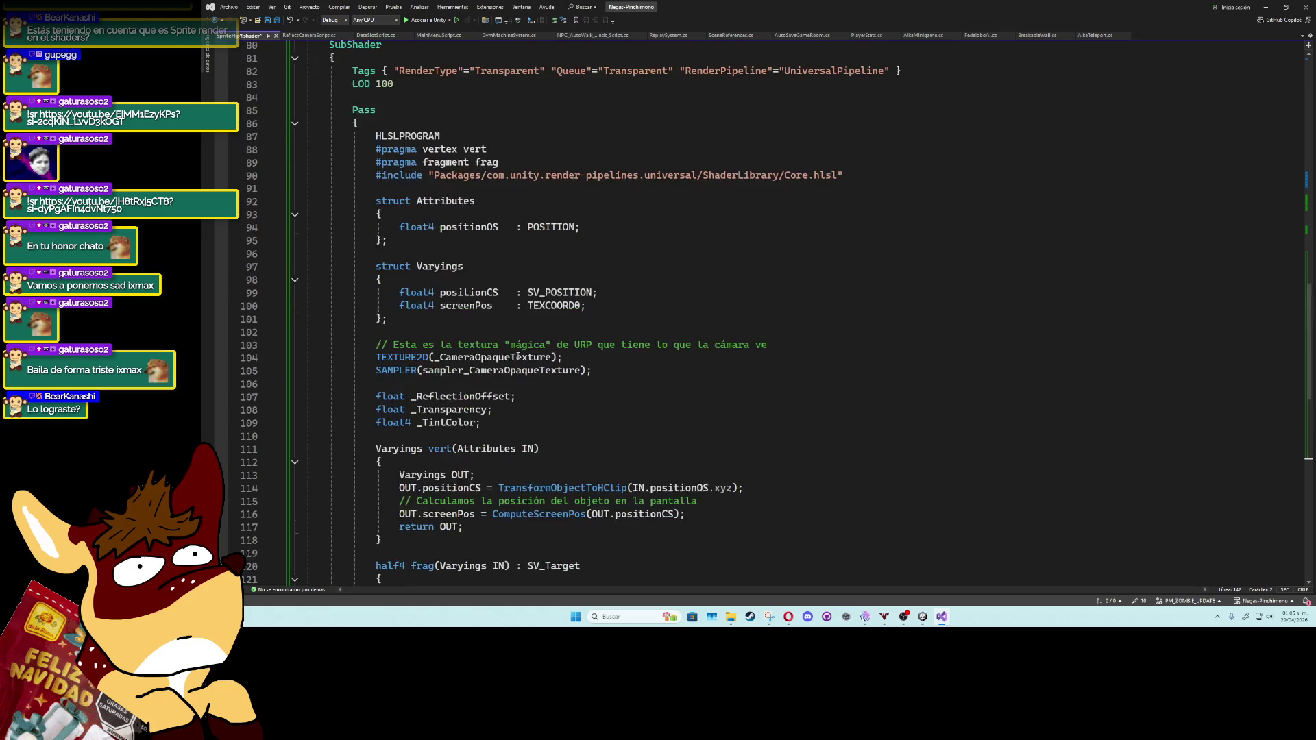
left_click(568, 241)
key("ctrl+s")
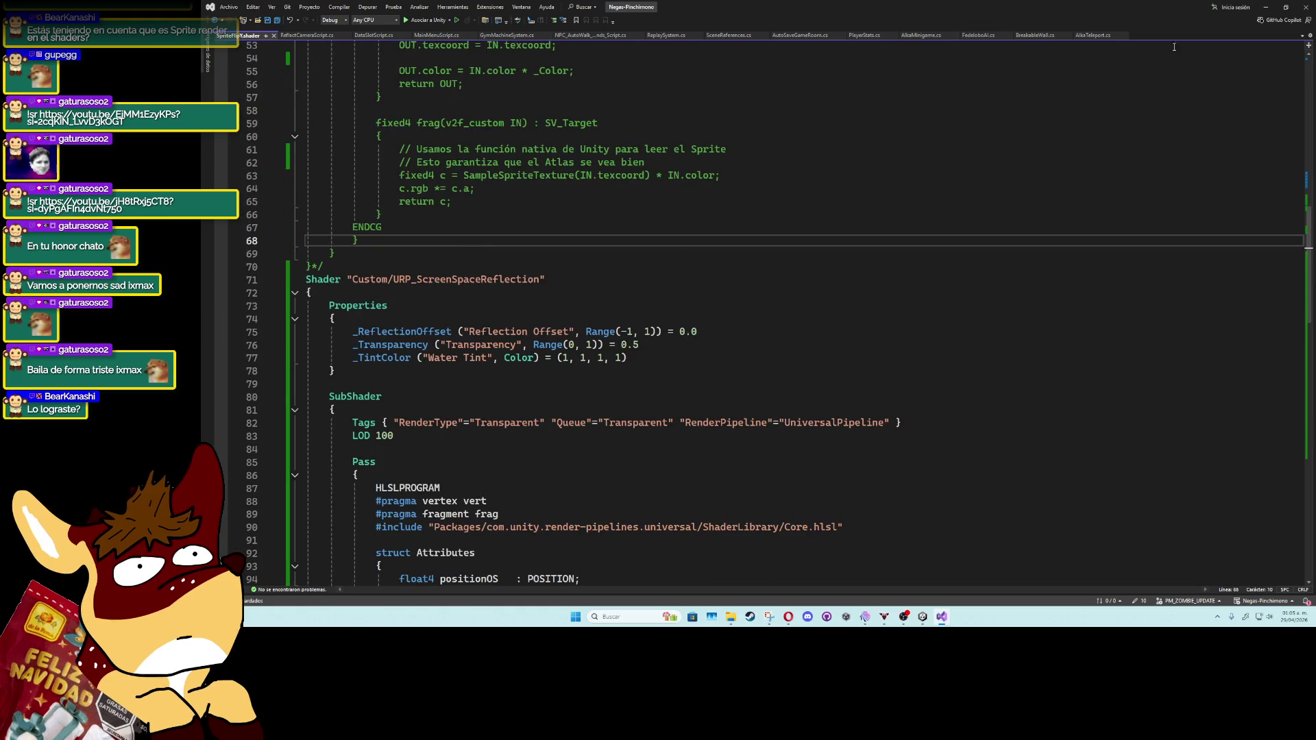
left_click(1267, 7)
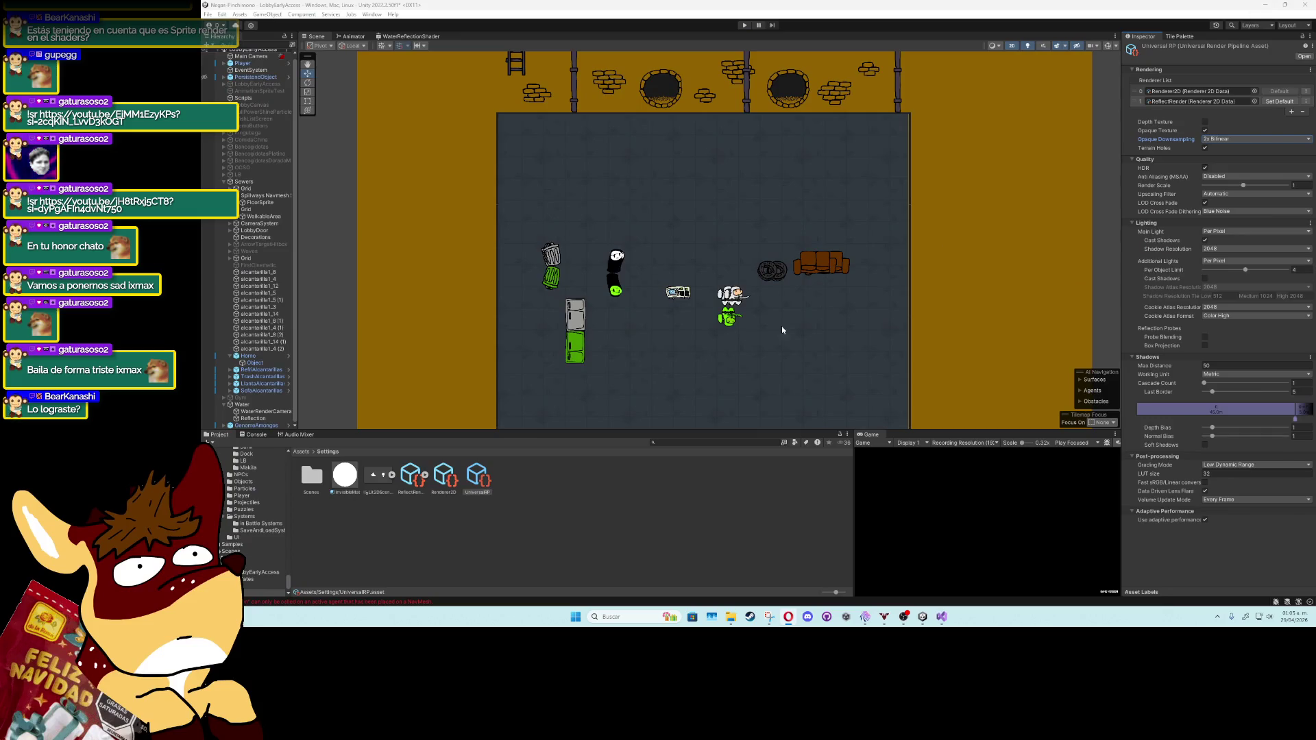
Step: Select the Reflection quad and ping its Element 0 material to reveal the WaterPlanarReflect shaders folder
left_click(268, 411)
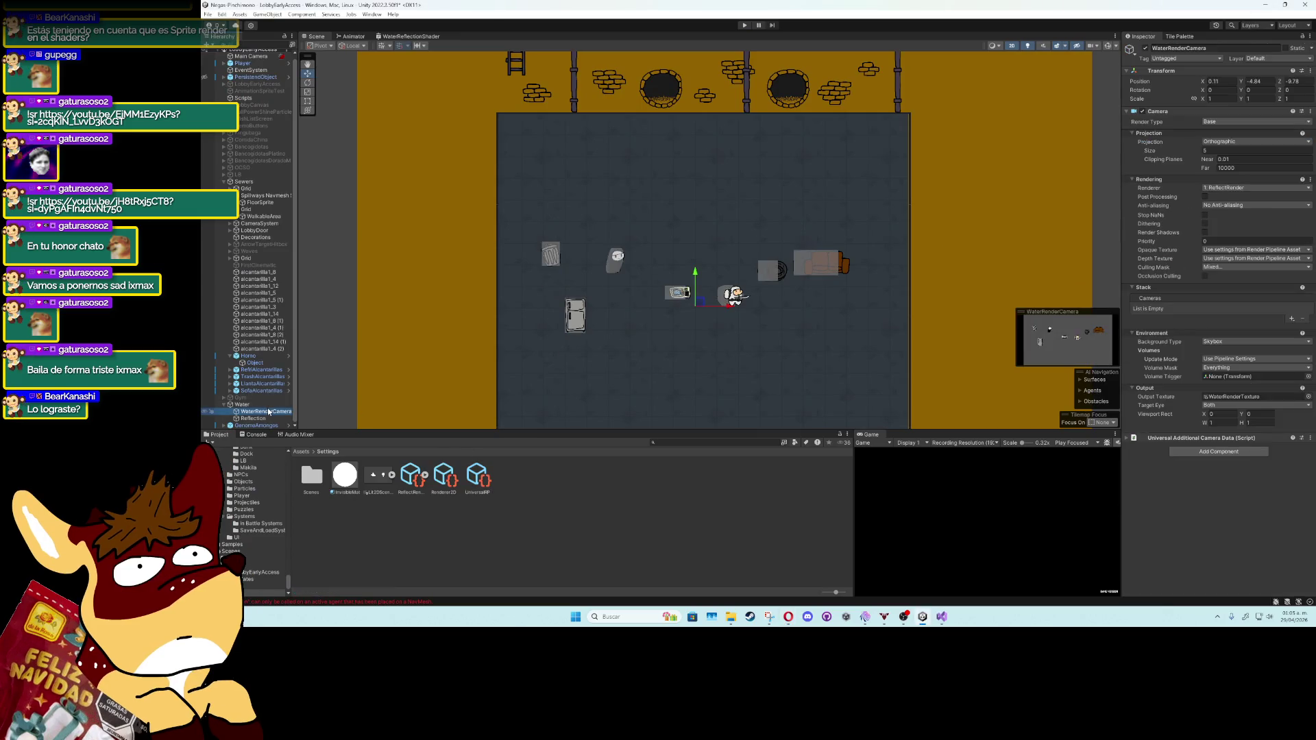
scroll(708, 274, "up", 3)
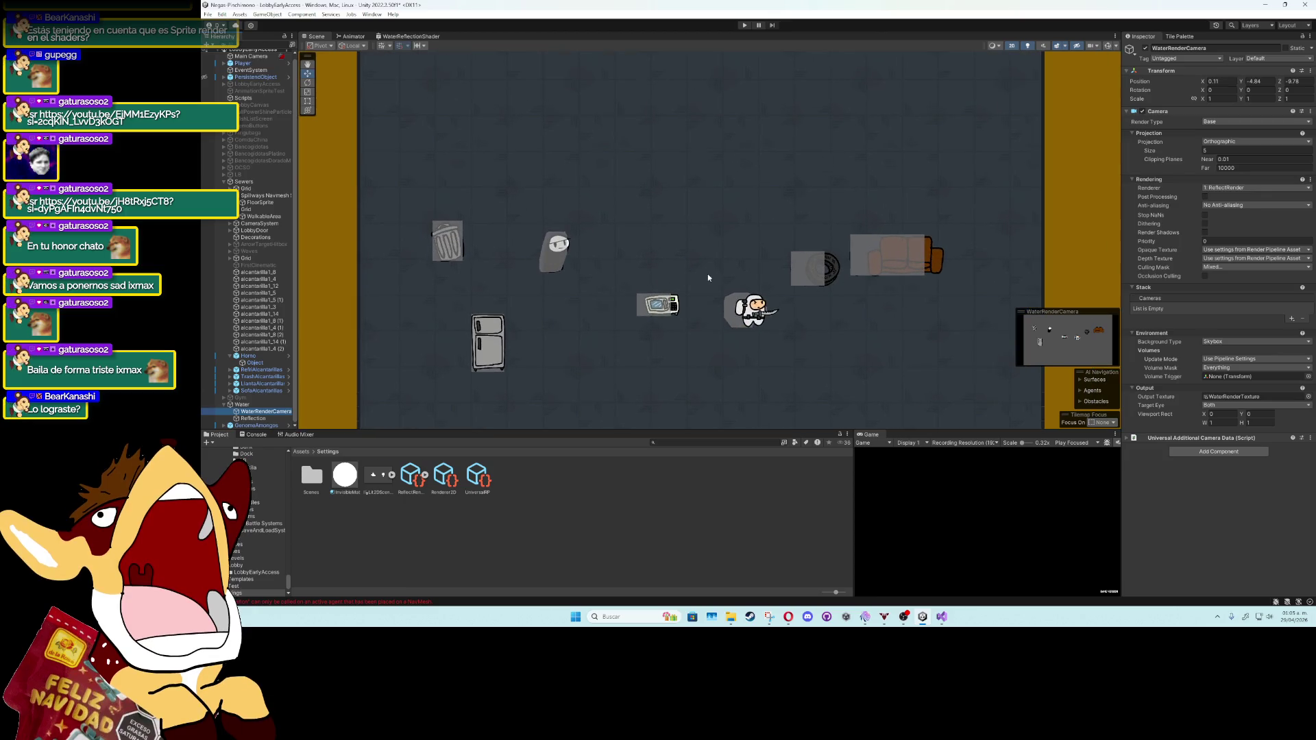
left_click(254, 419)
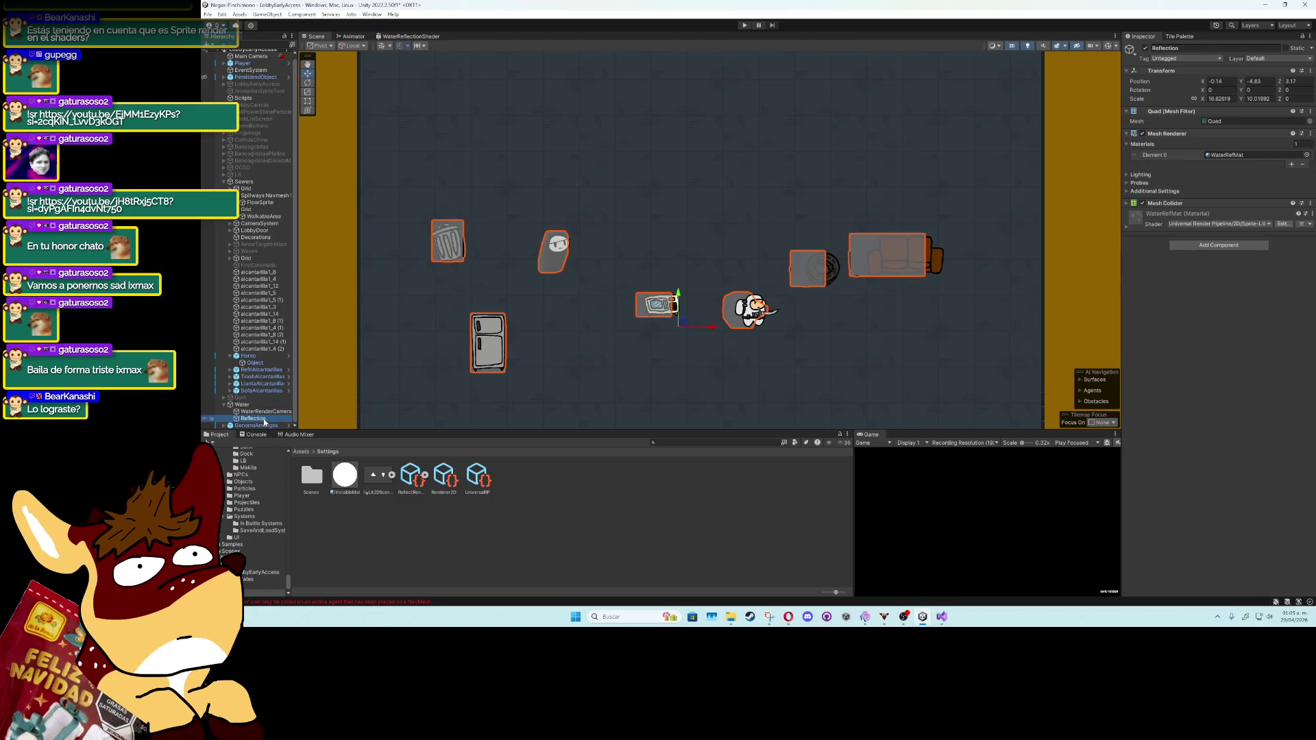
left_click(1216, 155)
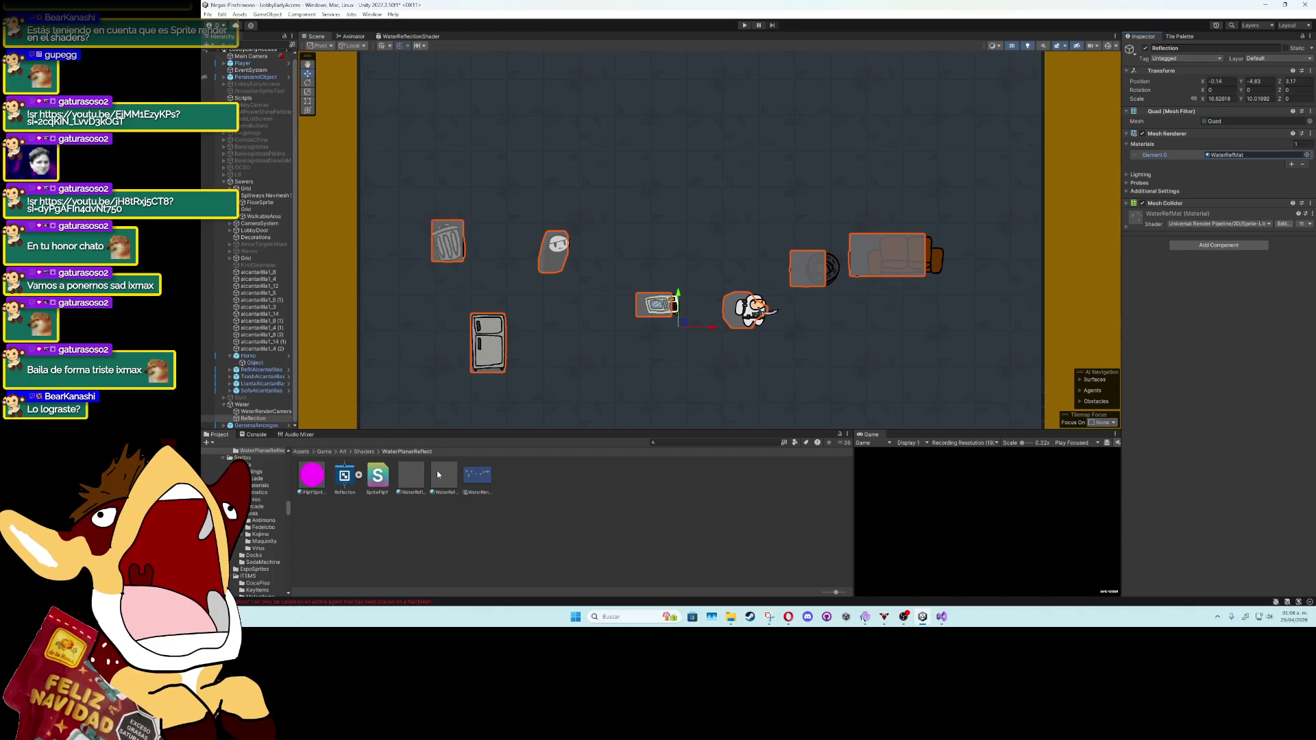
Step: Create a material named PlanarReflectMat in the shaders folder and drag the reflection shader onto it
right_click(521, 483)
mouse_move(638, 223)
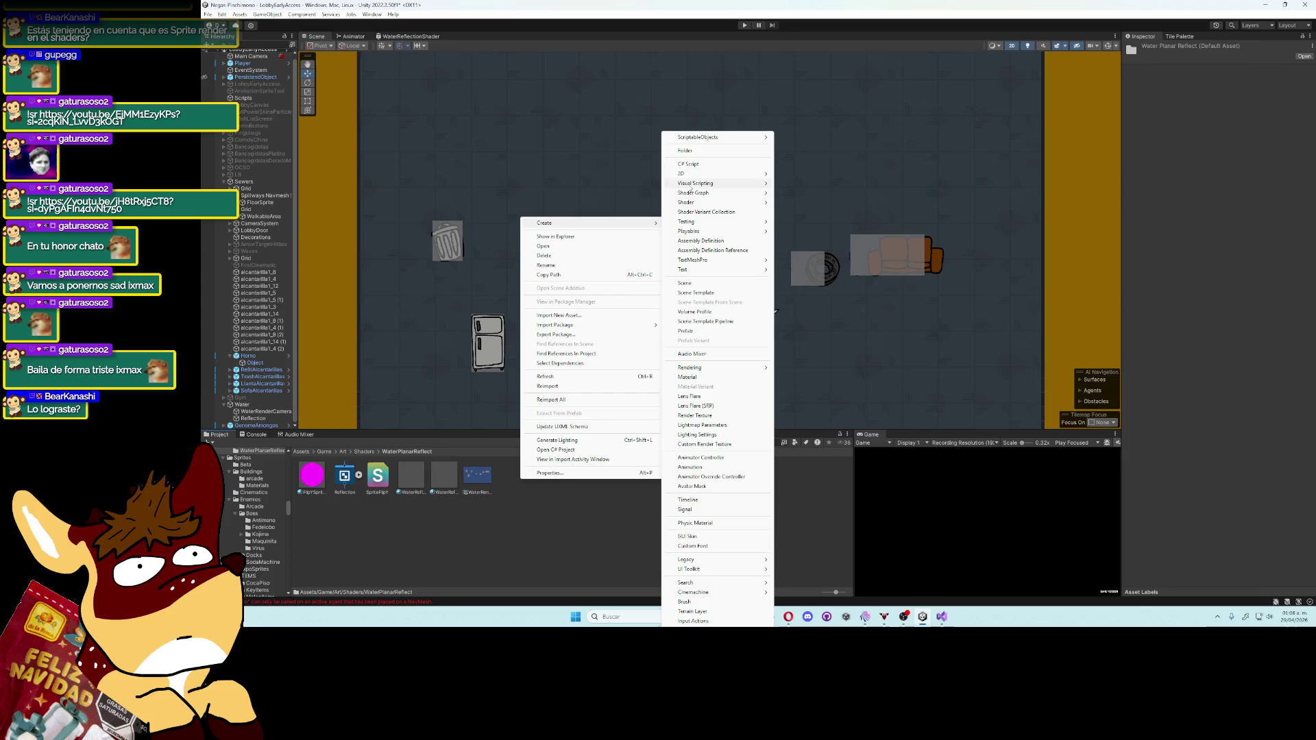
left_click(687, 377)
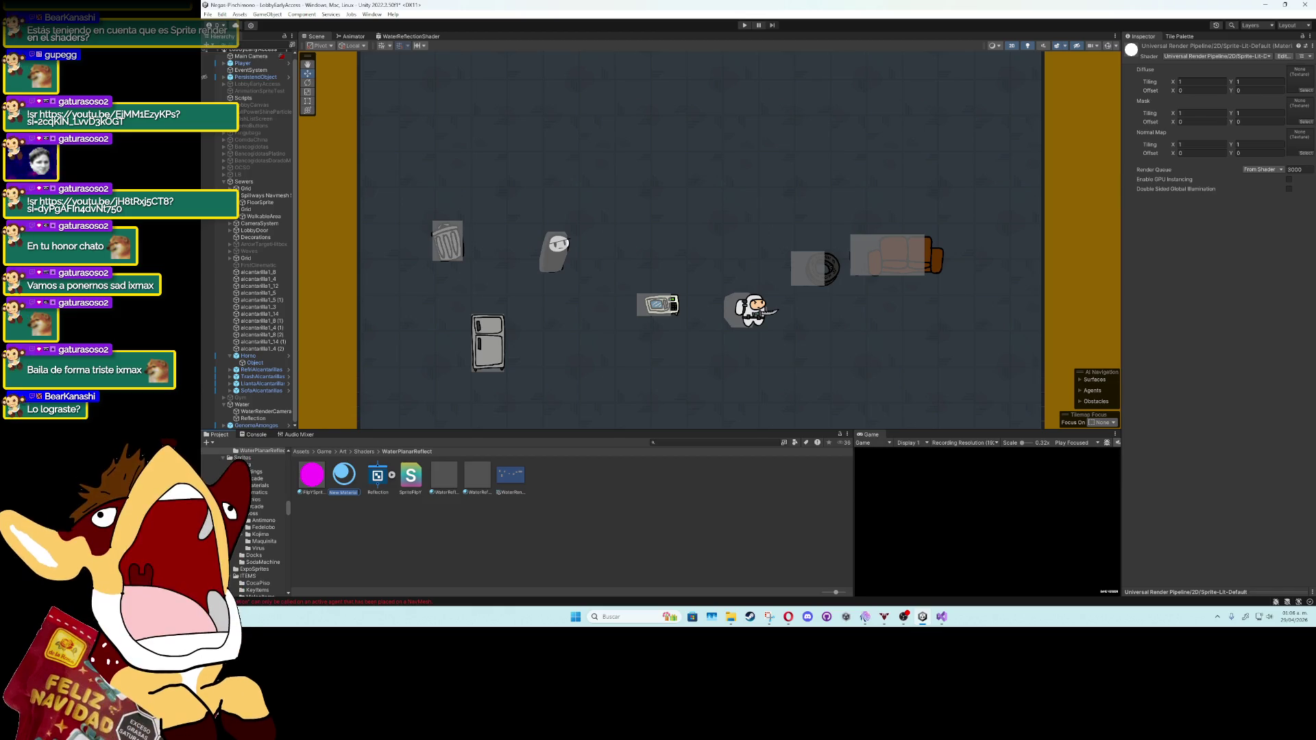
type("F")
type("narReflectMa")
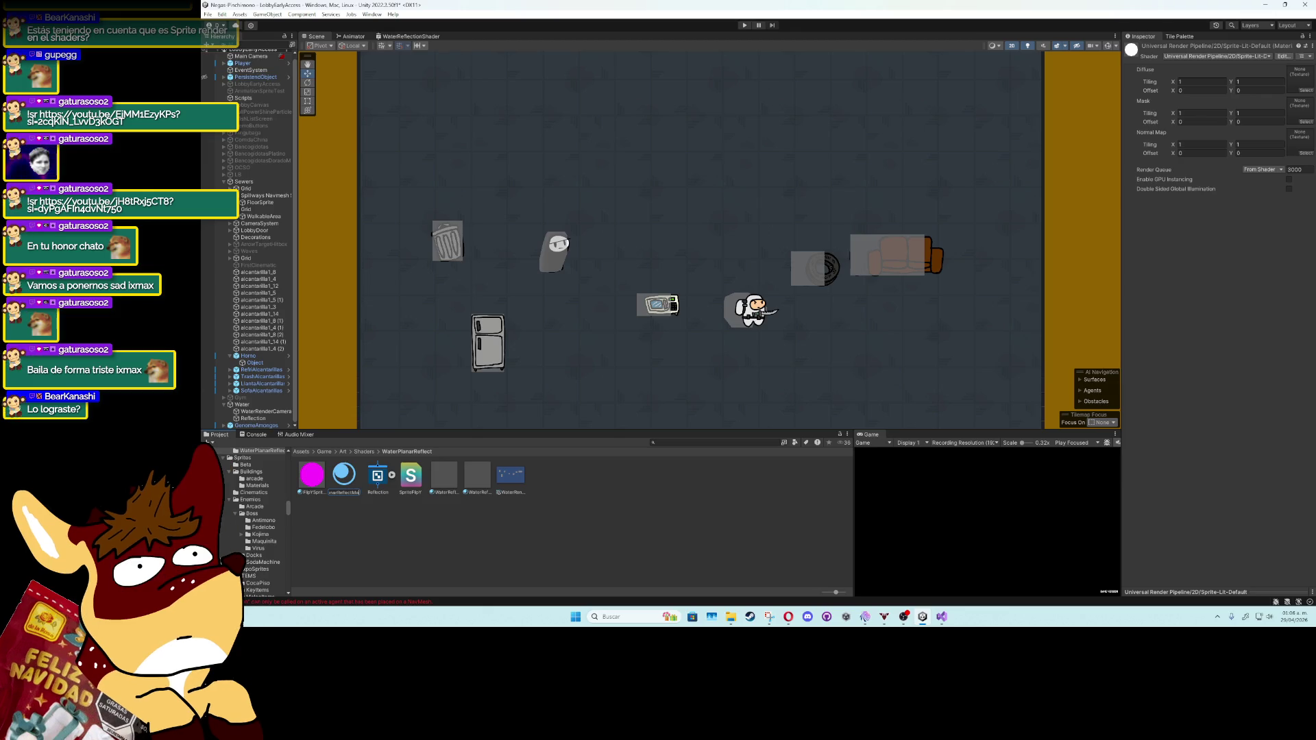
type("t")
key("Return")
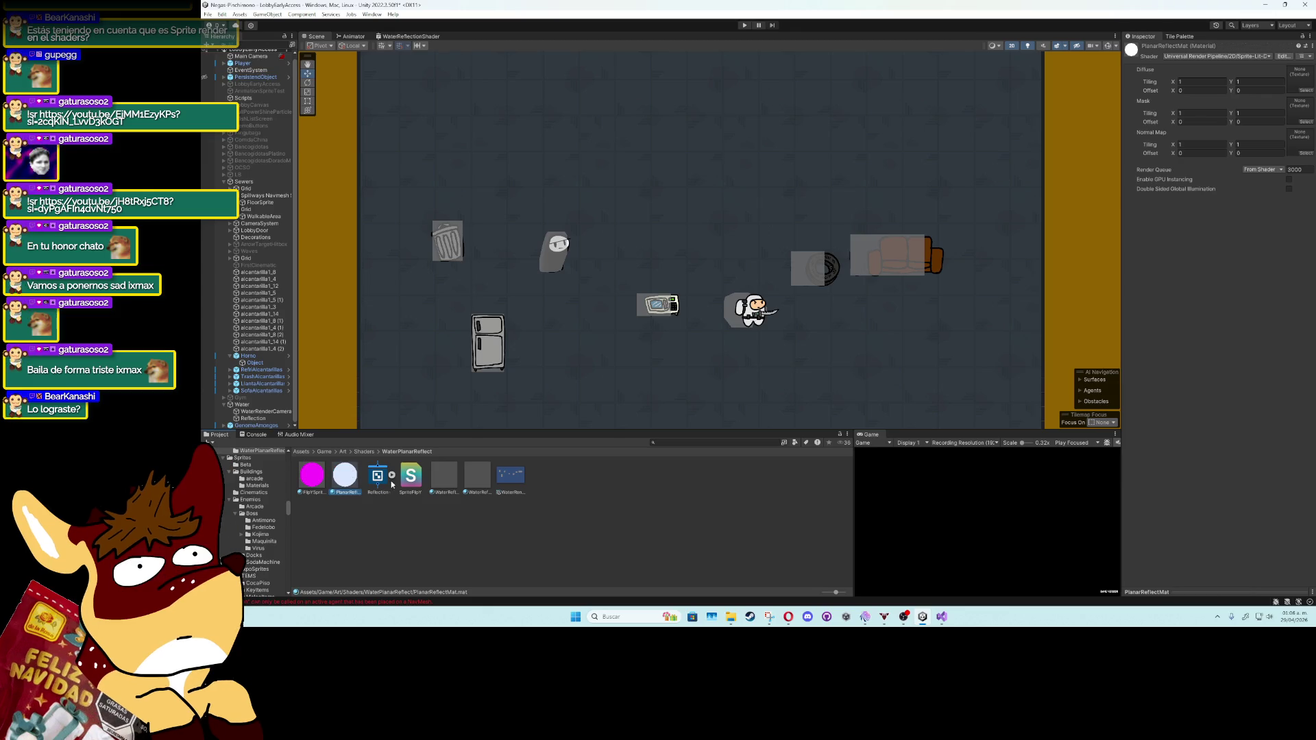
left_click_drag(393, 484, 353, 478)
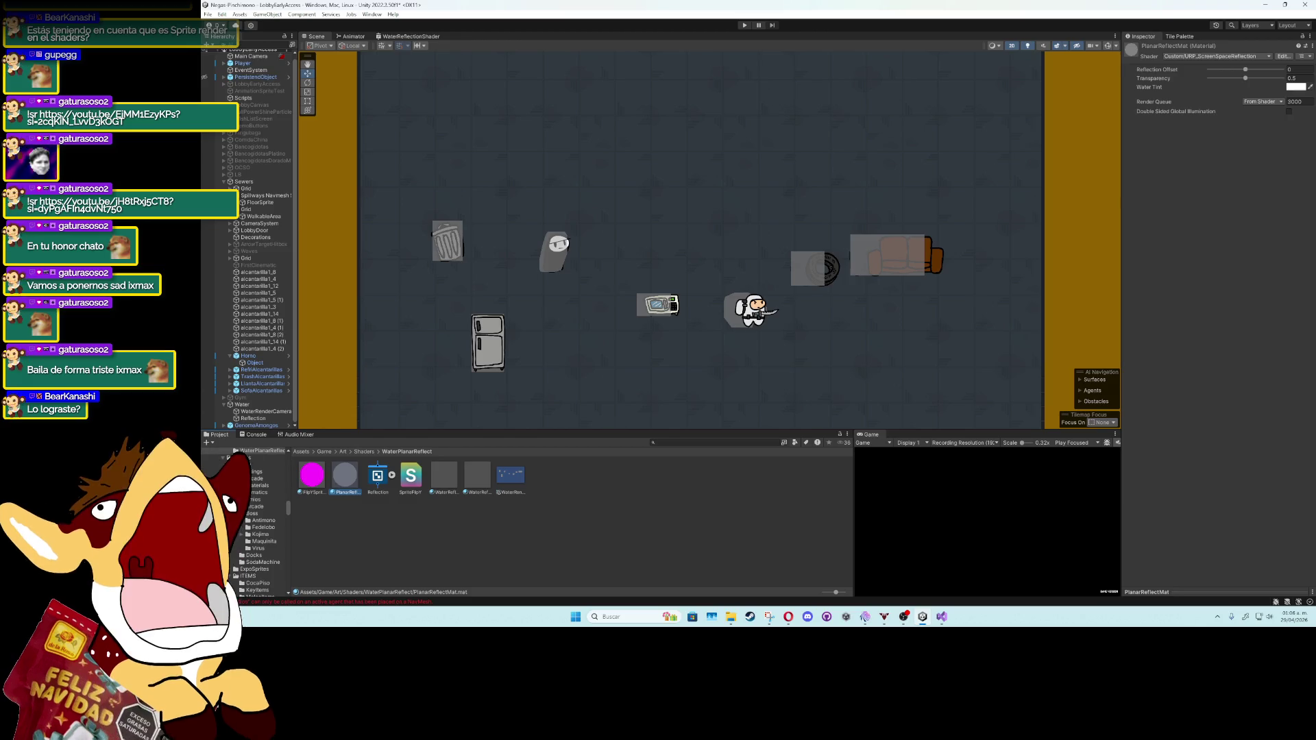
Step: Add a 2D Object > Sprites > Square under the Water object
left_click(254, 411)
left_click(252, 418)
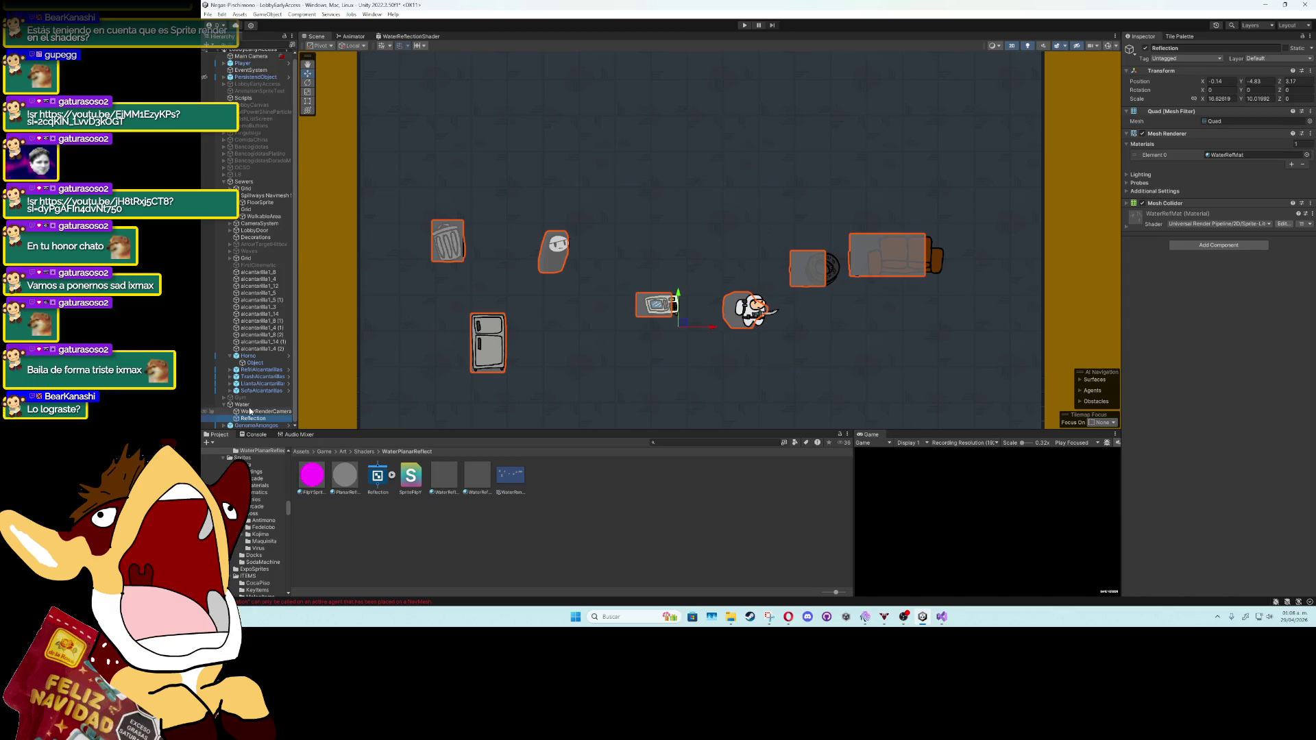
scroll(385, 358, "down", 3)
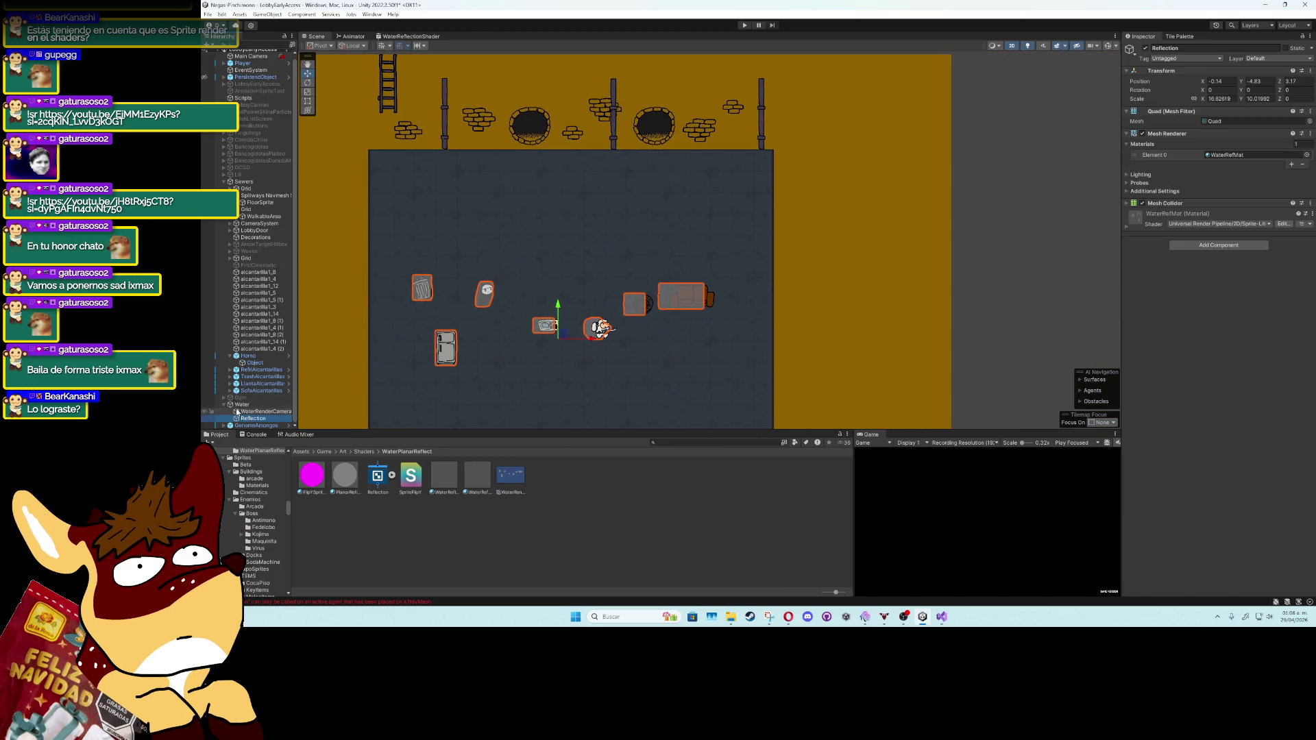
right_click(229, 406)
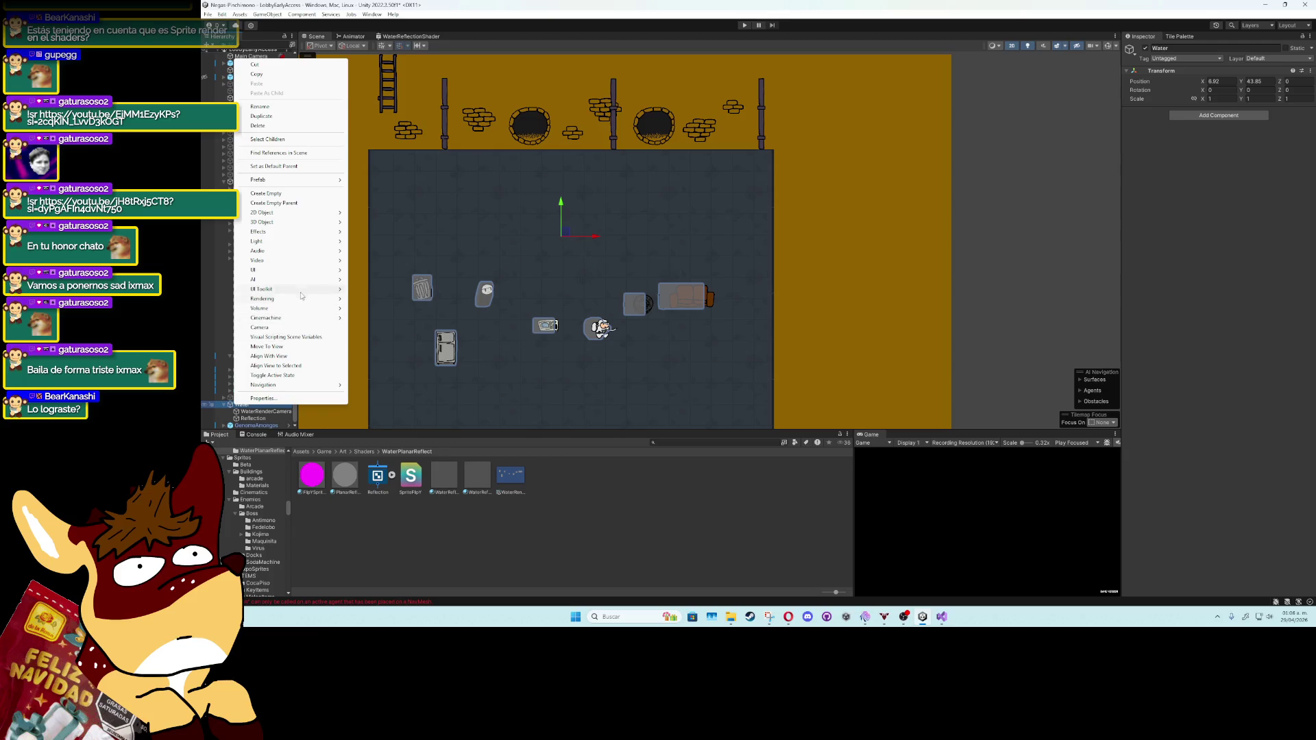
mouse_move(326, 214)
mouse_move(404, 213)
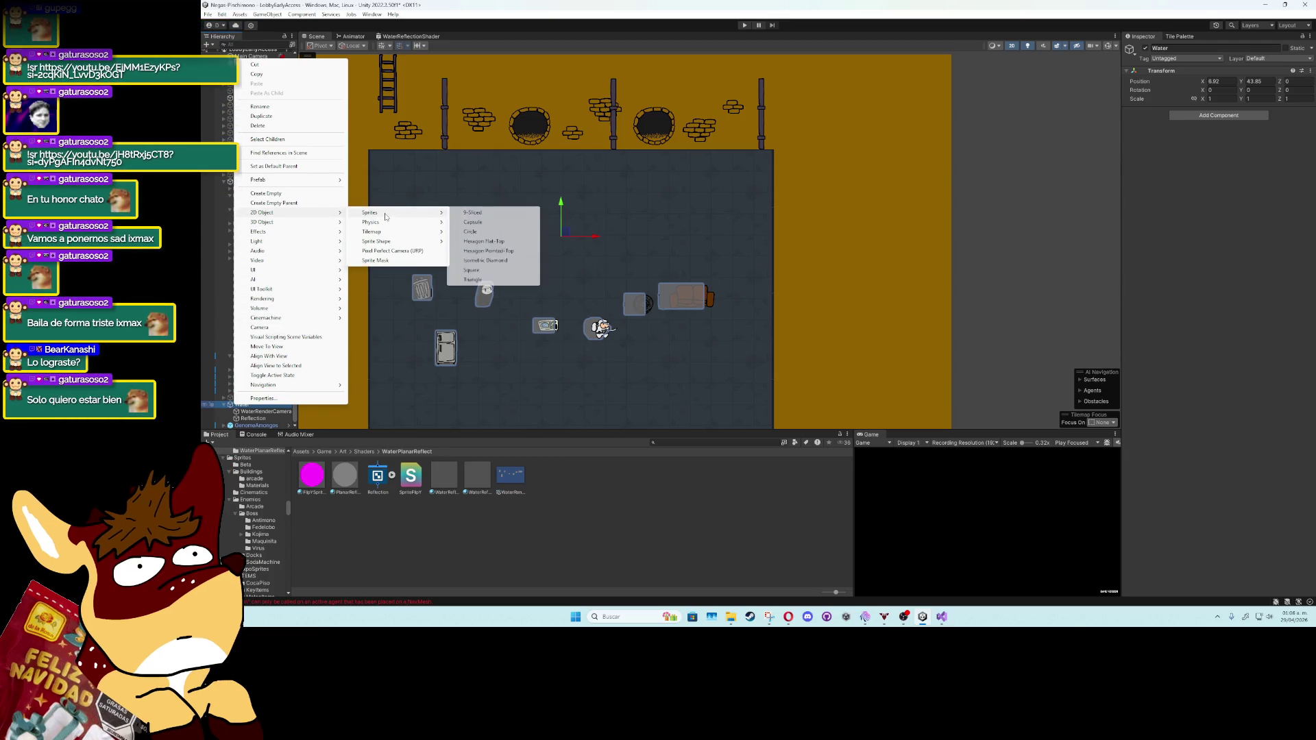
left_click(476, 272)
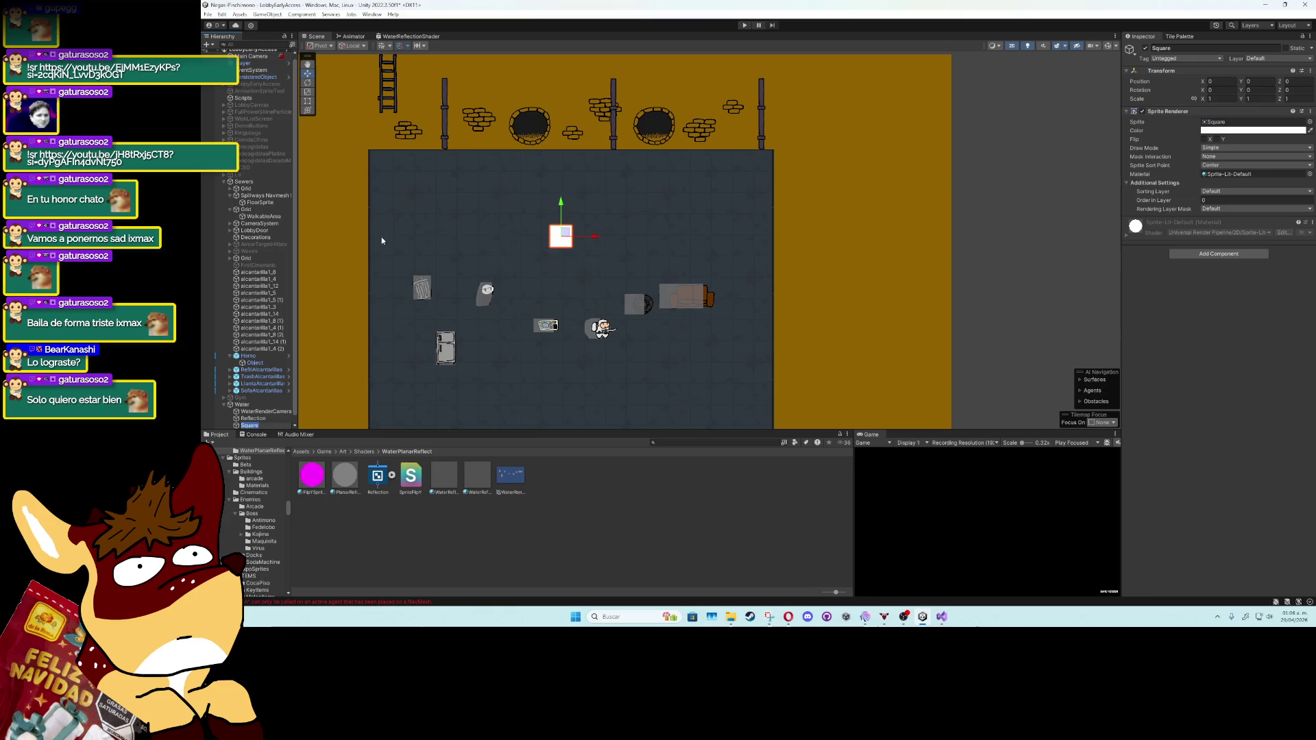
Step: Resize the Square with the Rect tool to about 21.23 by 10.03 over the floor and apply PlanarReflectMat
left_click(307, 100)
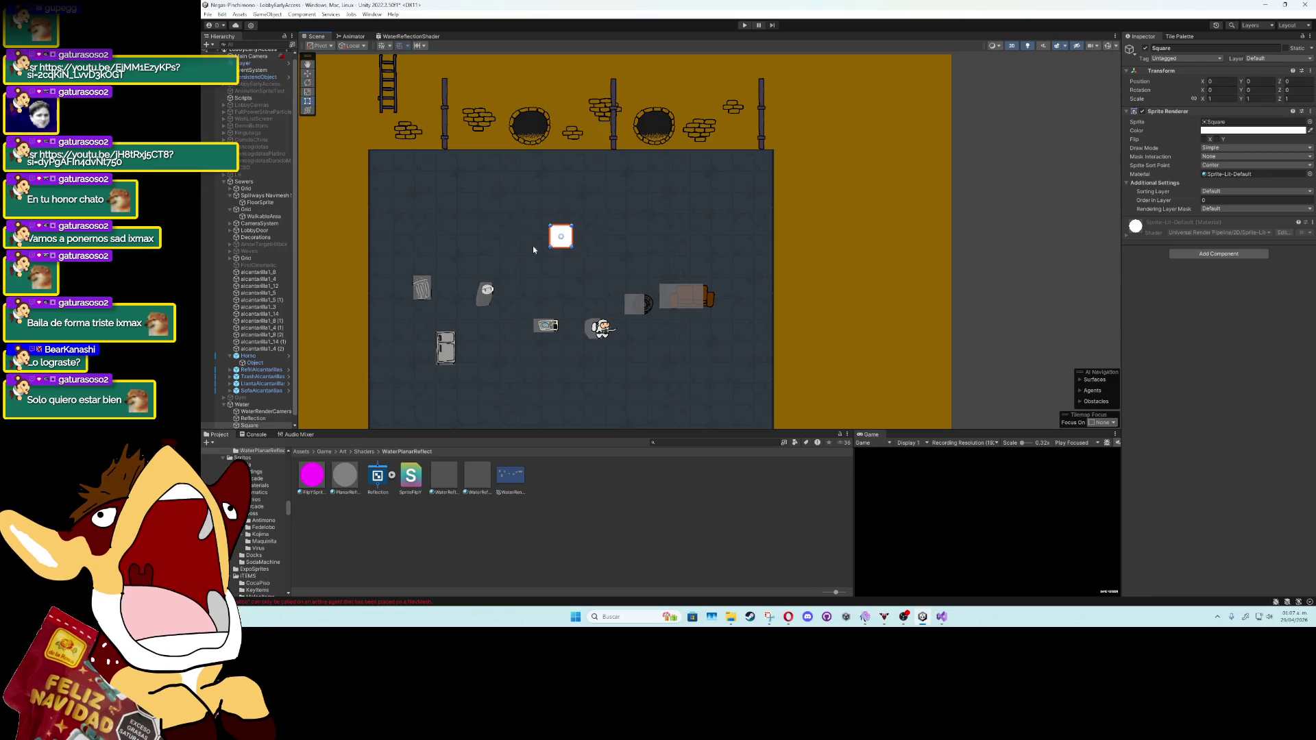
mouse_move(550, 247)
left_mouse_down()
mouse_move(352, 391)
mouse_move(344, 414)
left_mouse_up()
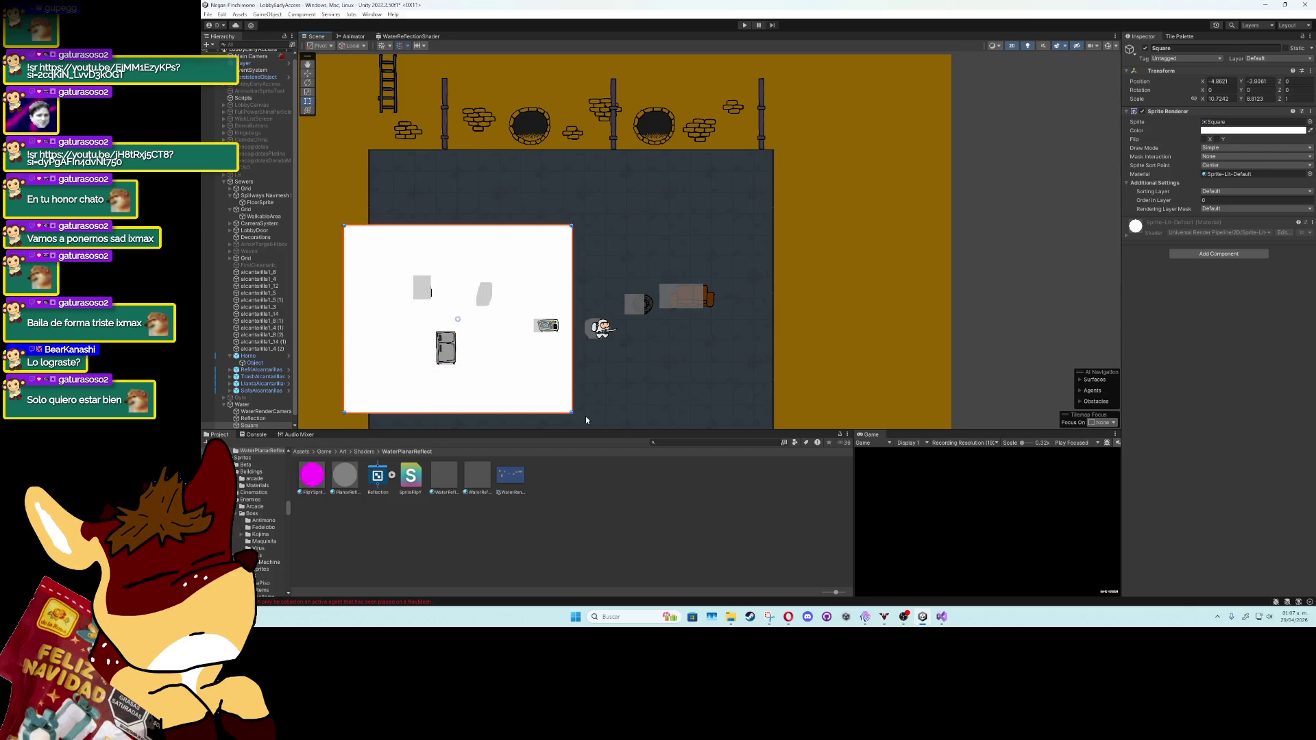
mouse_move(594, 407)
left_mouse_down()
mouse_move(532, 271)
mouse_move(744, 303)
left_mouse_up()
left_click_drag(442, 359, 590, 381)
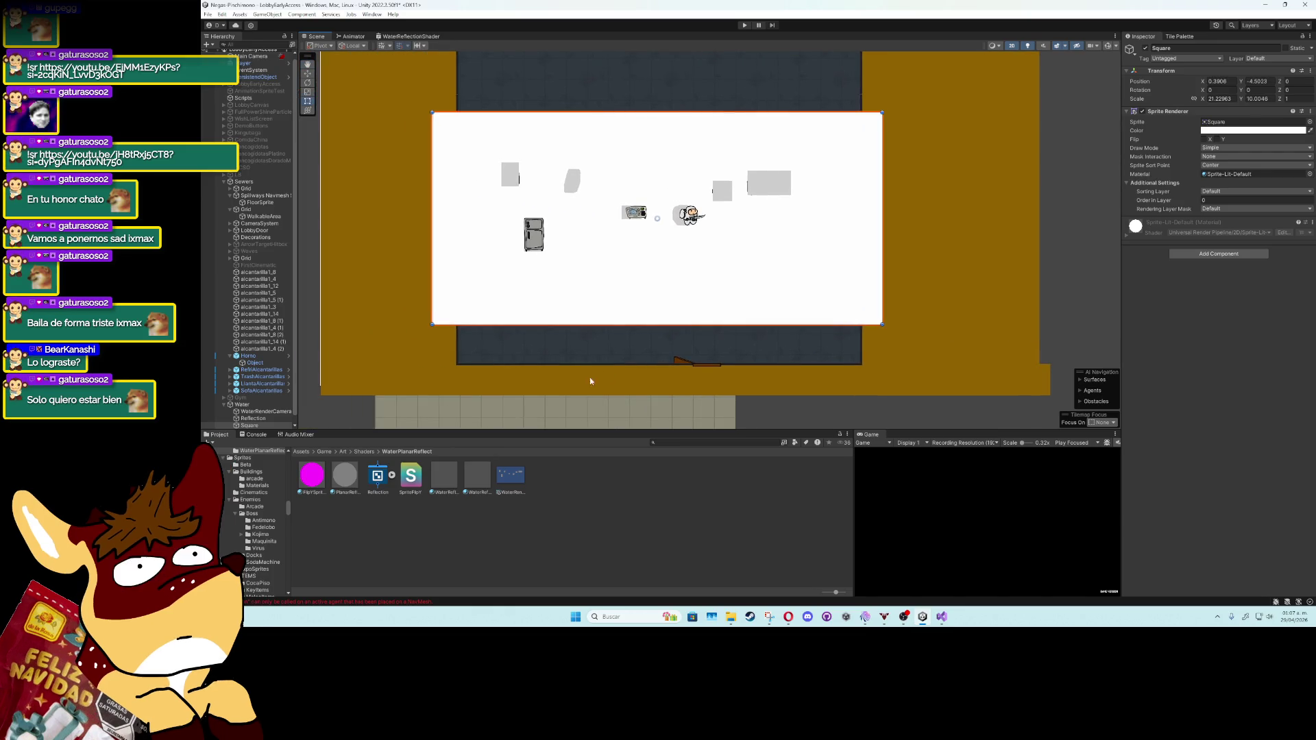
mouse_move(356, 485)
left_mouse_down()
mouse_move(1063, 285)
mouse_move(706, 219)
left_mouse_up()
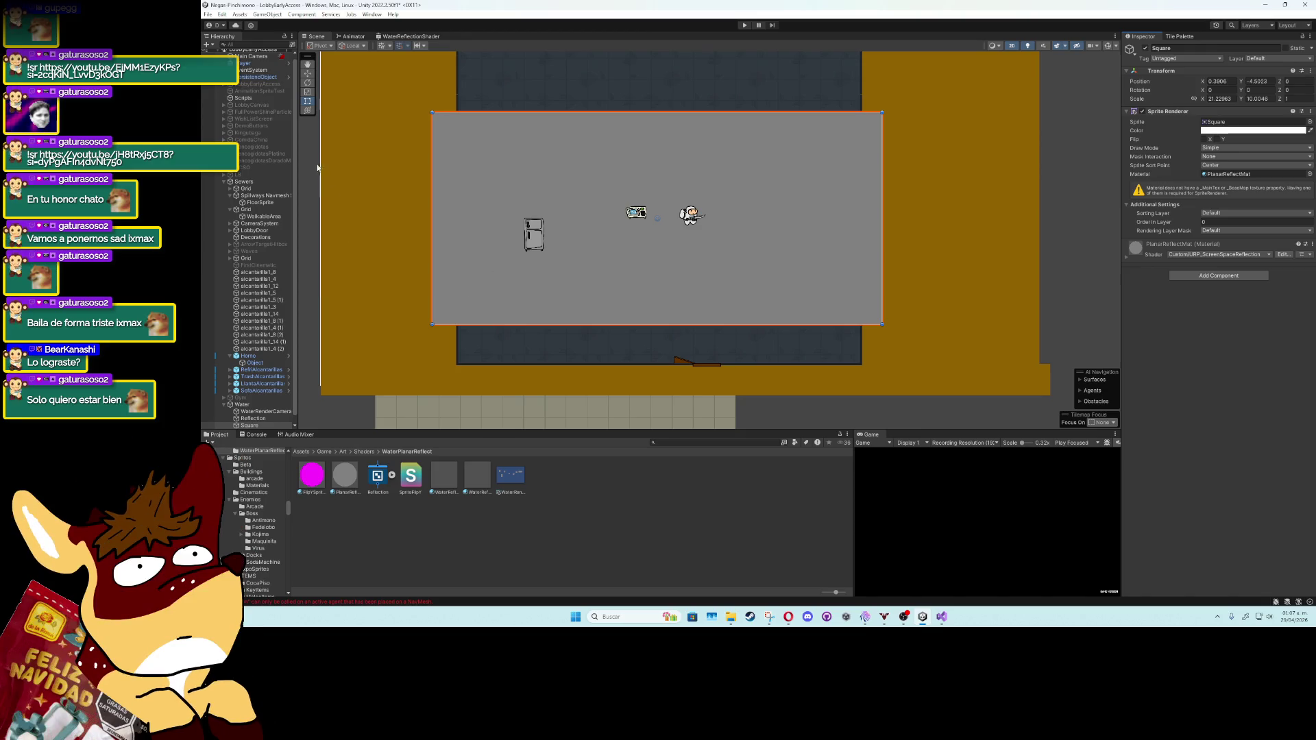
Step: Drag the grey Square down over the lower floor, then nudge the Reflection quad slightly along Y
key("w")
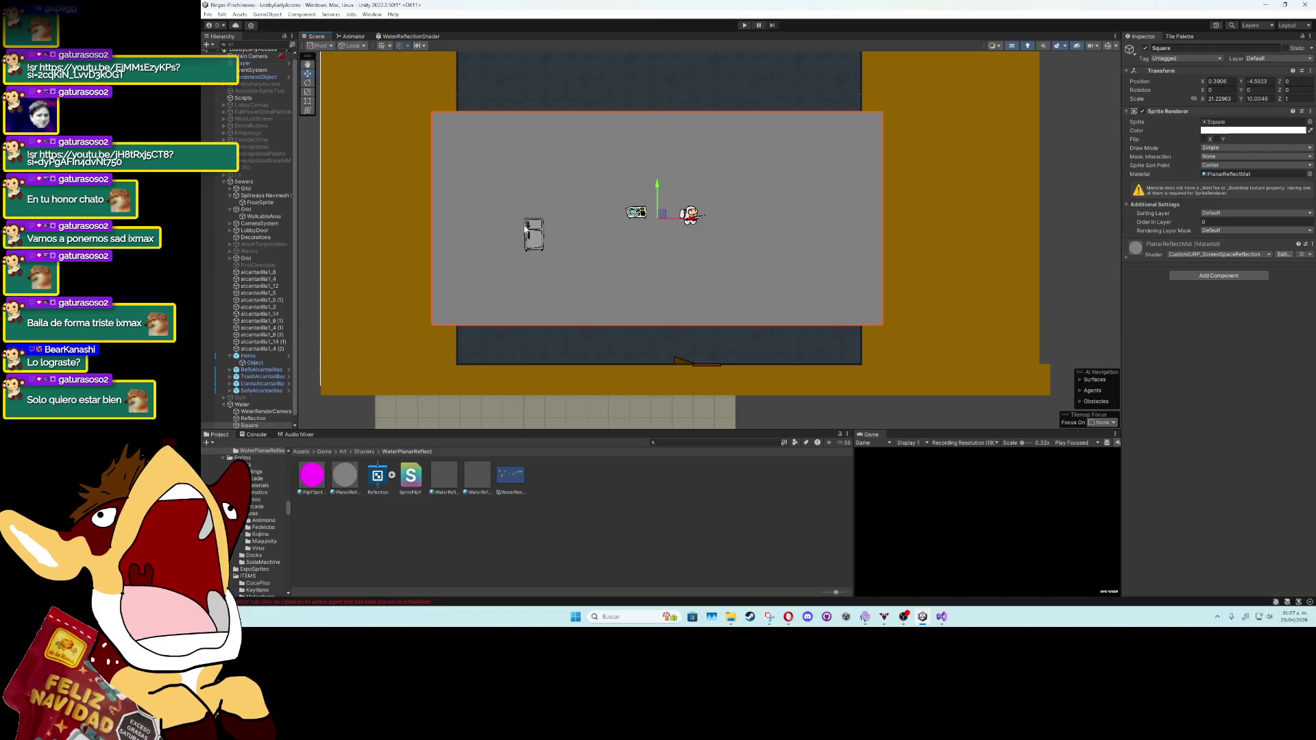
mouse_move(670, 217)
left_mouse_down()
mouse_move(646, 309)
mouse_move(804, 244)
mouse_move(652, 191)
mouse_move(655, 140)
mouse_move(655, 355)
left_mouse_up()
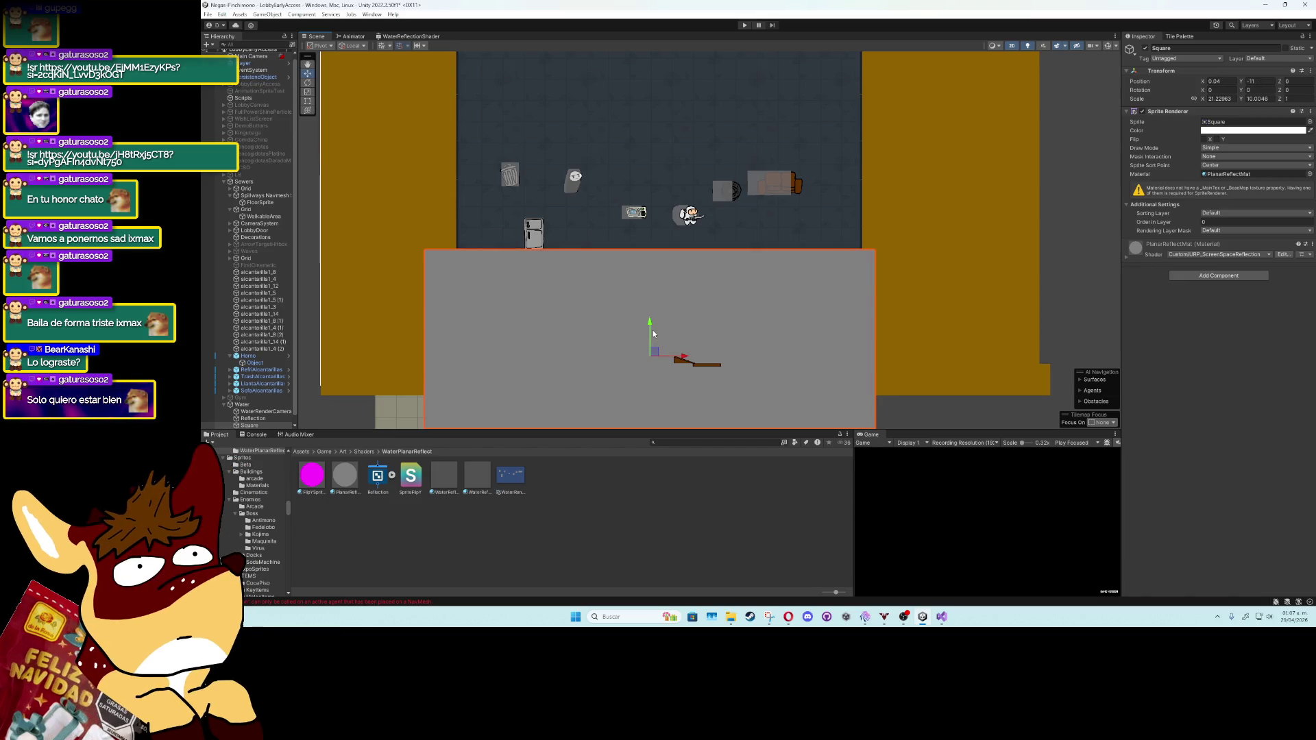
left_click(518, 172)
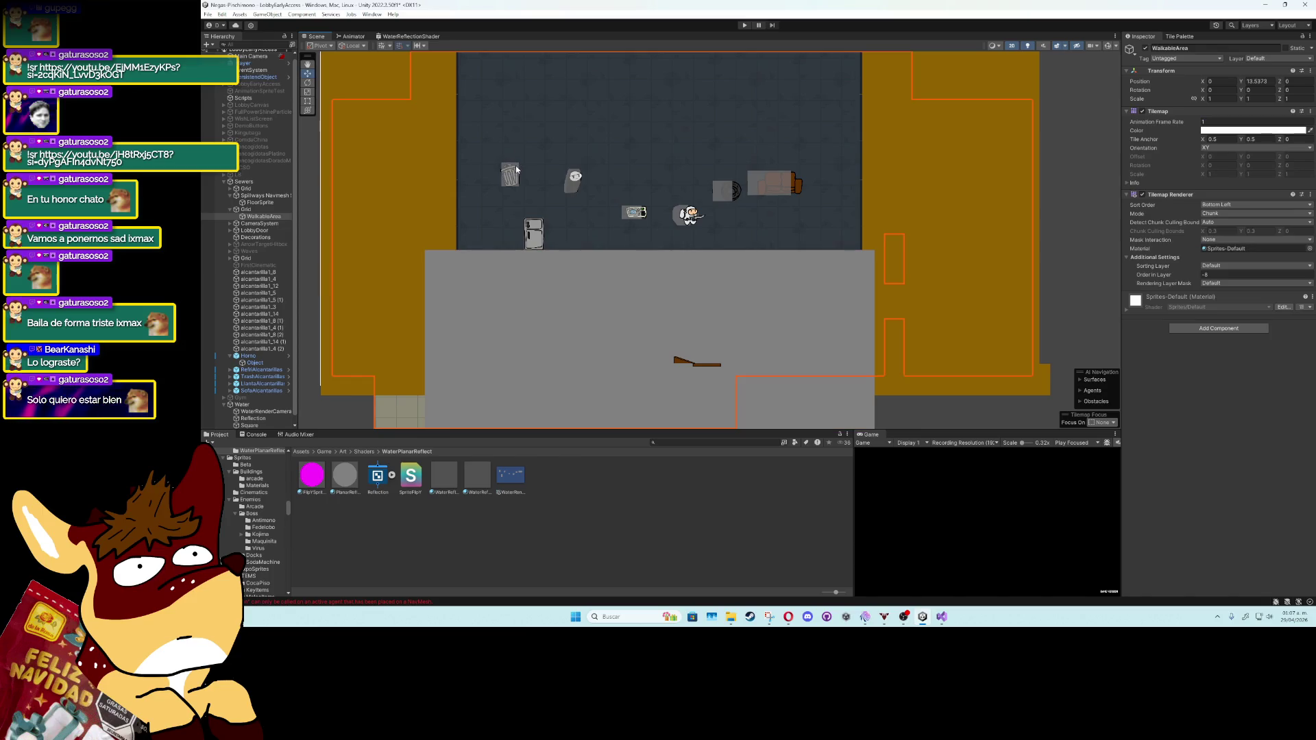
left_click(517, 167)
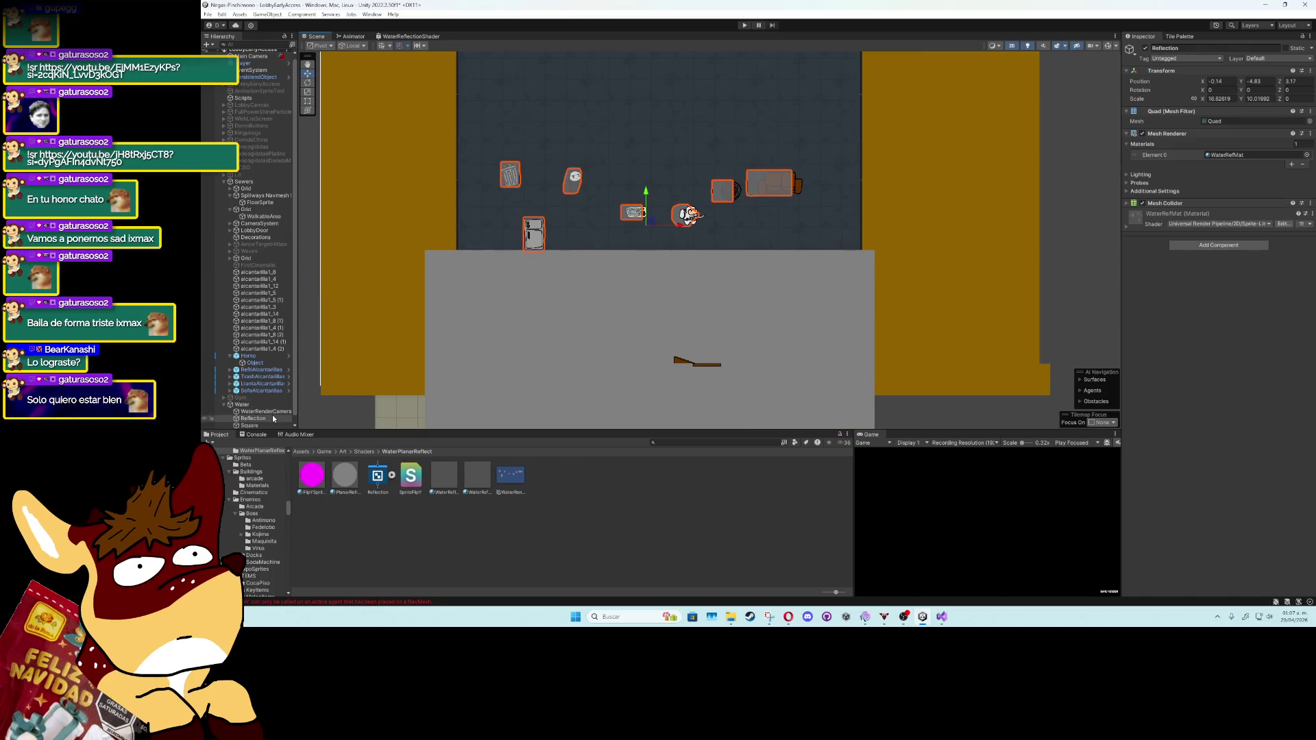
mouse_move(647, 195)
left_mouse_down()
mouse_move(648, 216)
mouse_move(651, 192)
left_mouse_up()
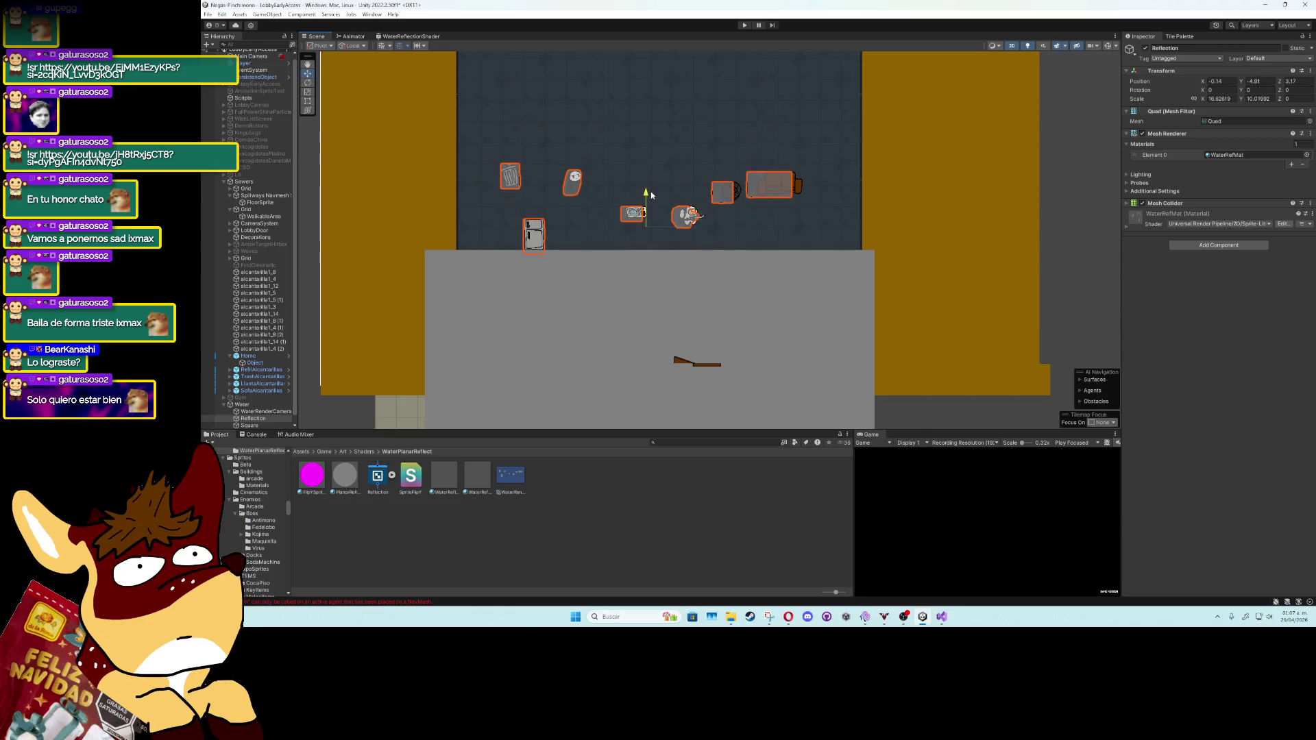
left_click(661, 226)
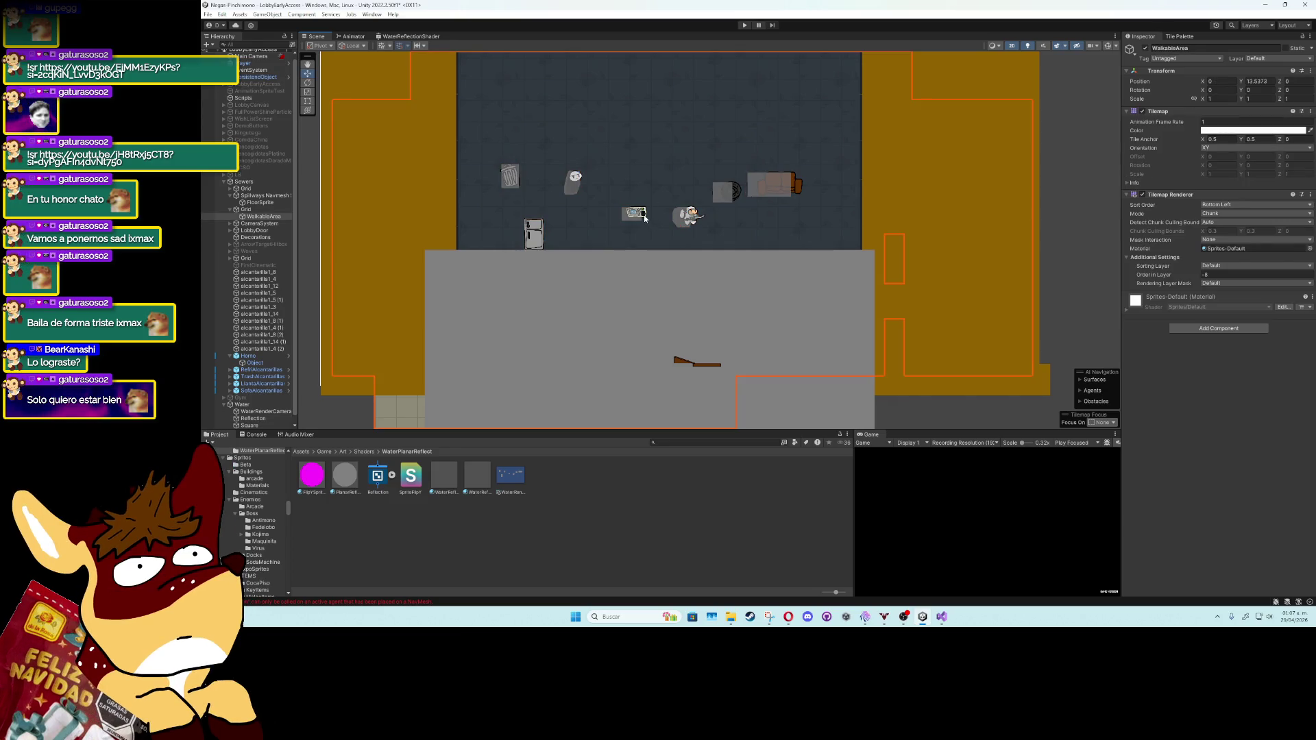
left_click(645, 218)
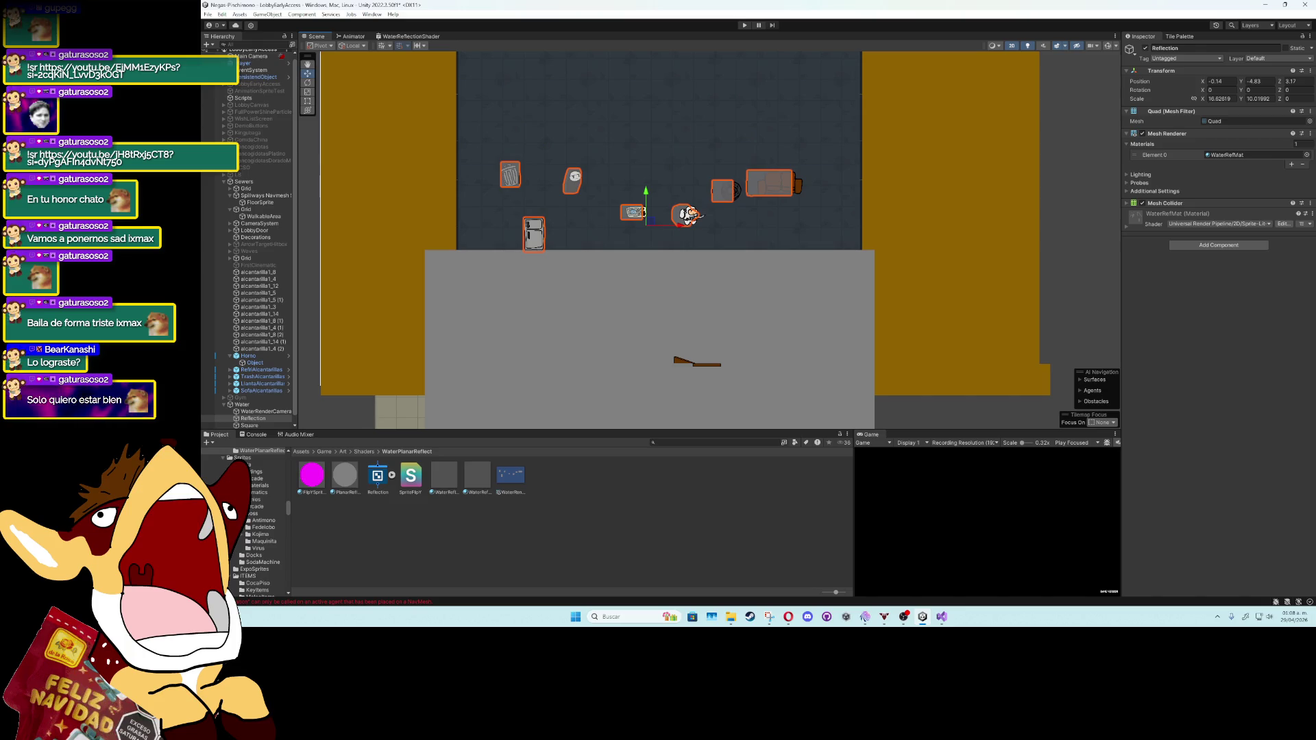
Step: Drag the grey PlanarReflectMat Square upward until it spans the room's floor beneath the sprites
scroll(499, 303, "down", 3)
left_click(504, 318)
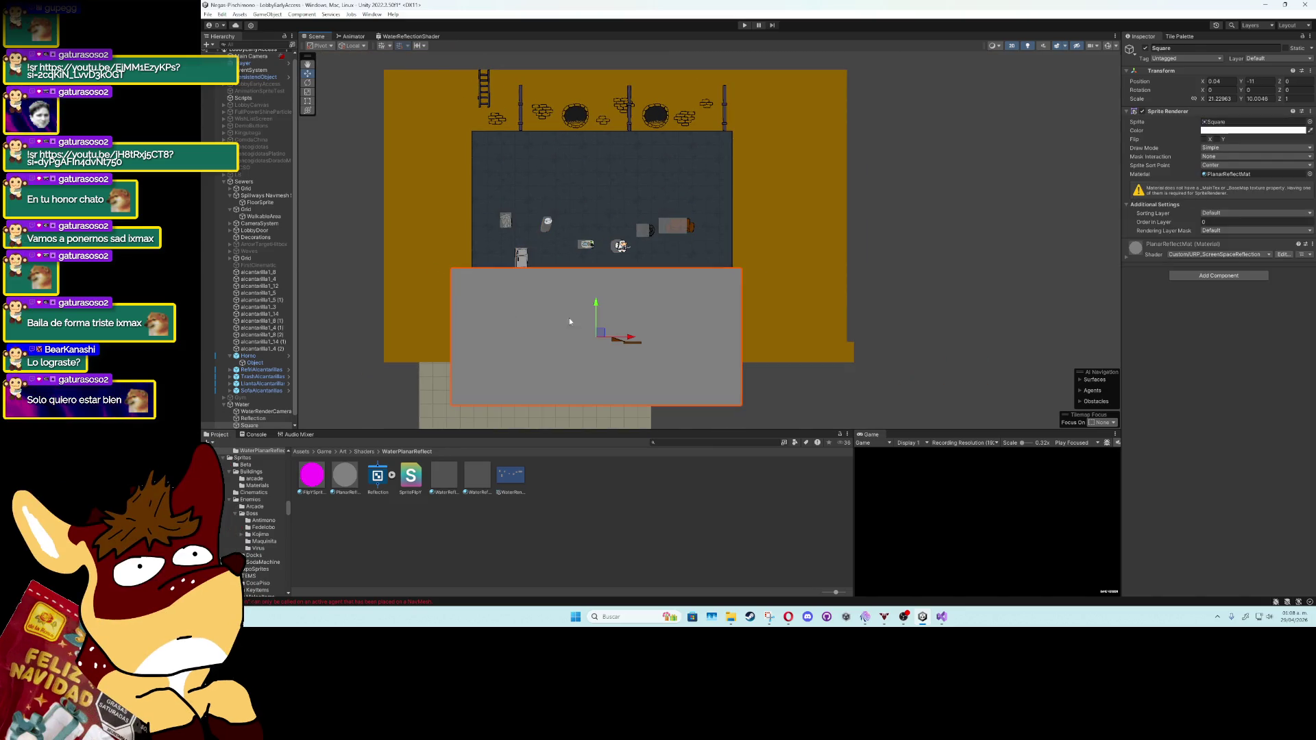
left_click_drag(598, 309, 599, 196)
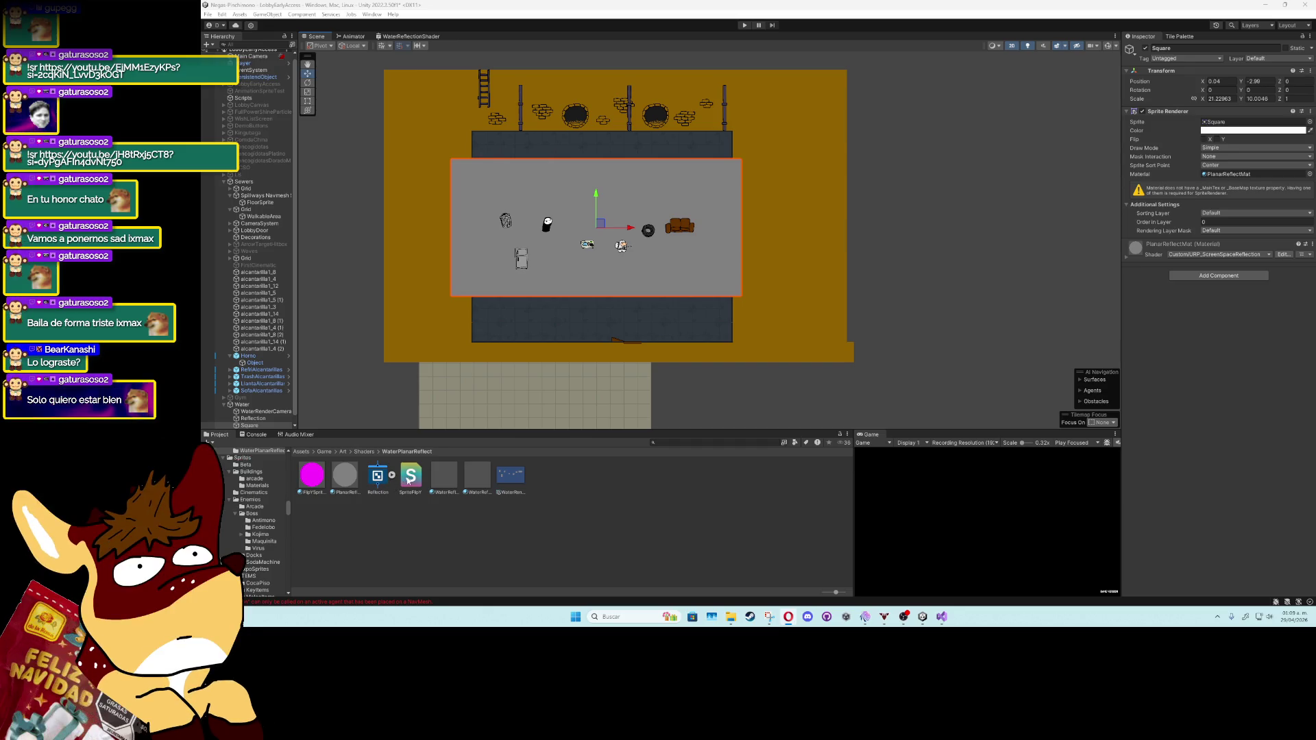
scroll(260, 420, "down", 1)
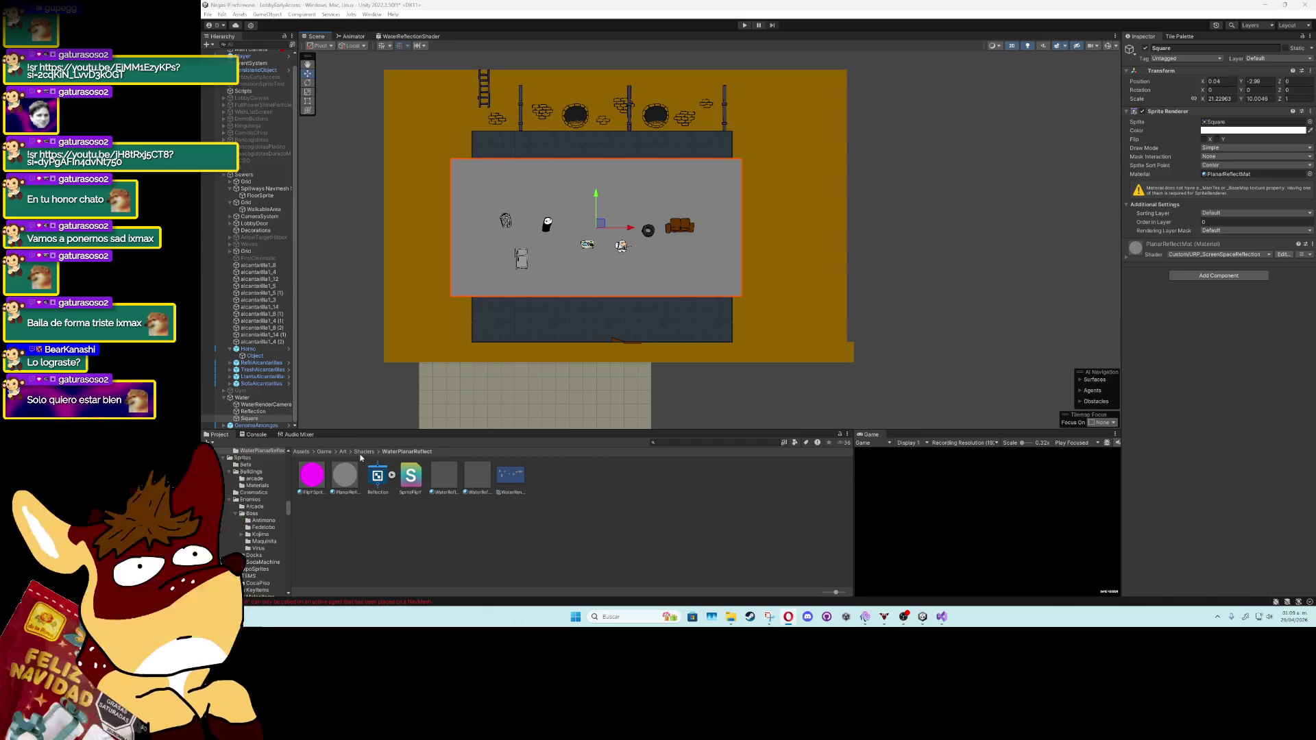
Step: Search the project for 'rende' and inspect the ReflectRender and Renderer2D renderer assets
left_click(682, 441)
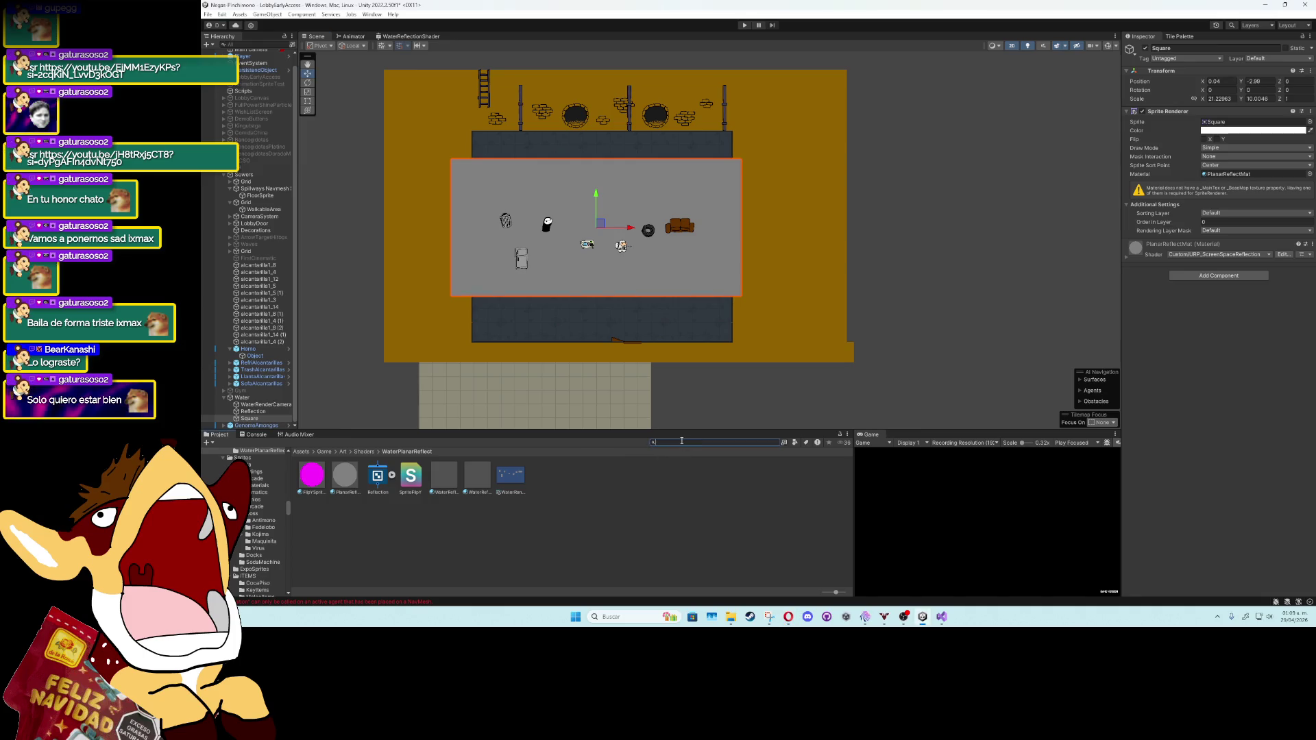
type("ren")
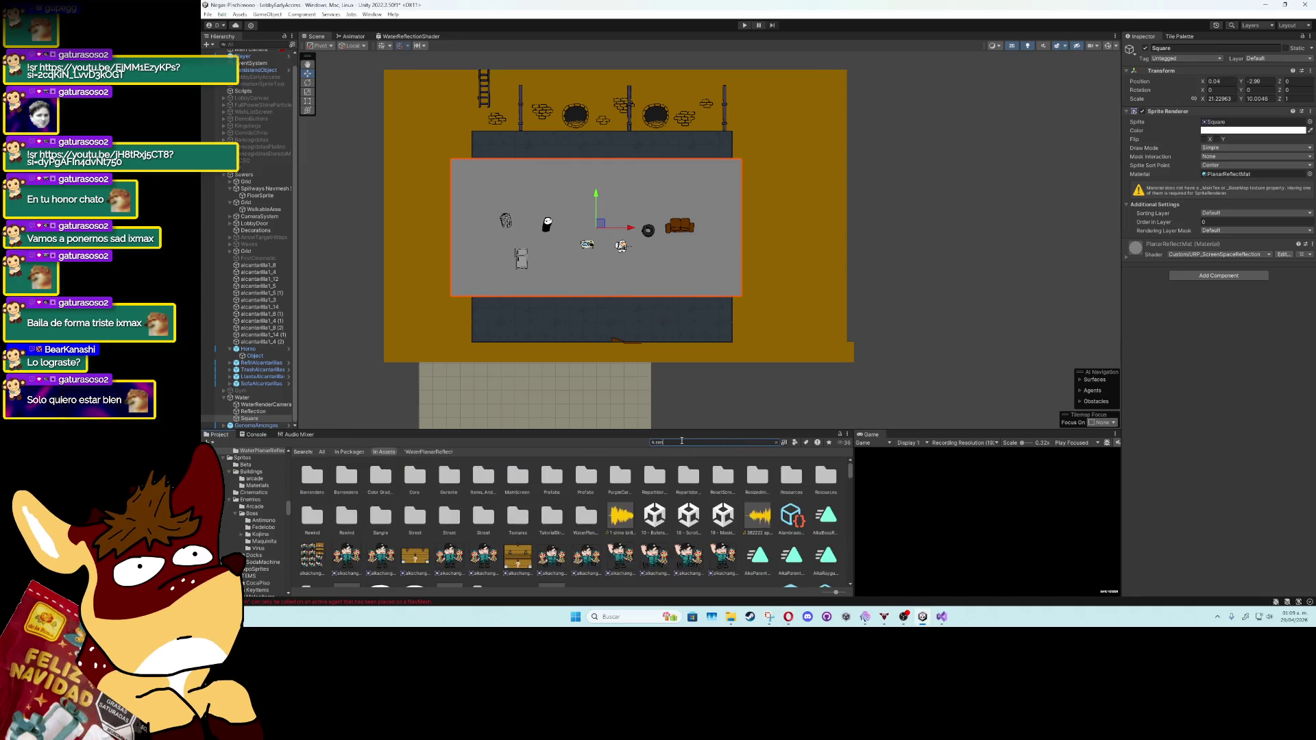
type("de")
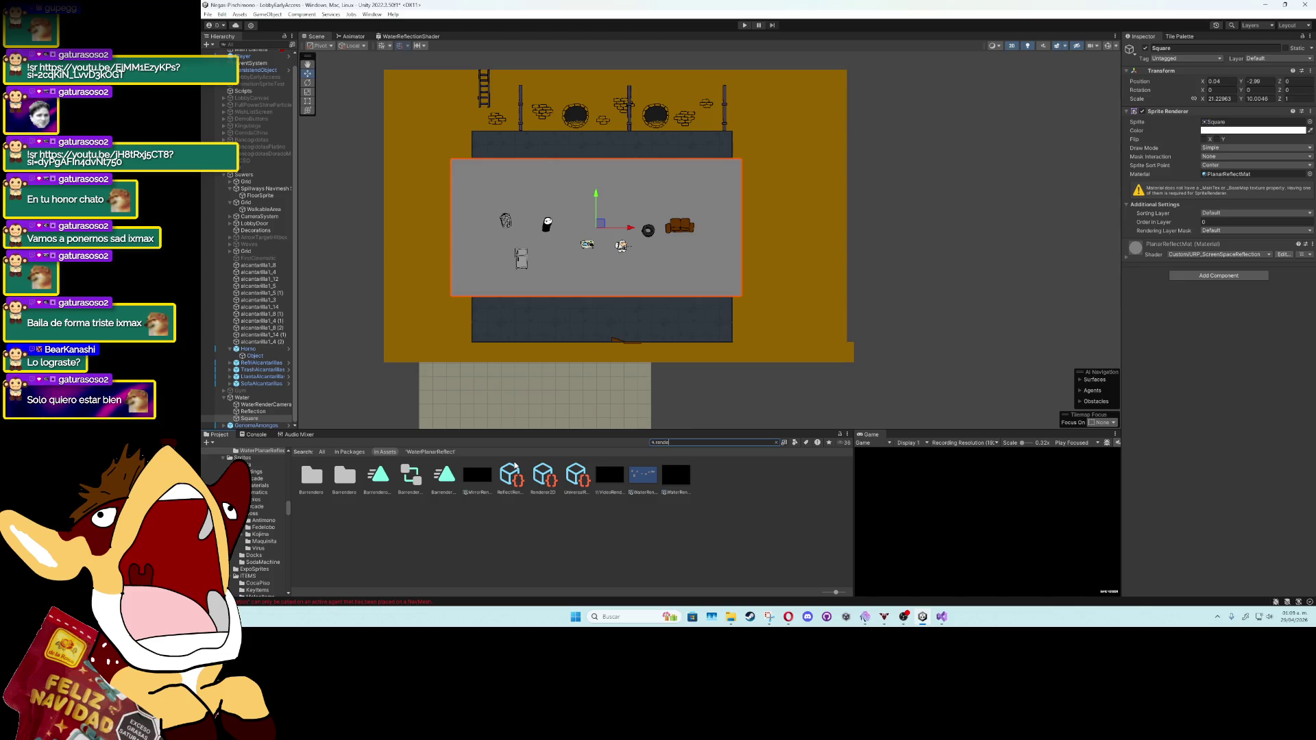
left_click(526, 489)
left_click(519, 481)
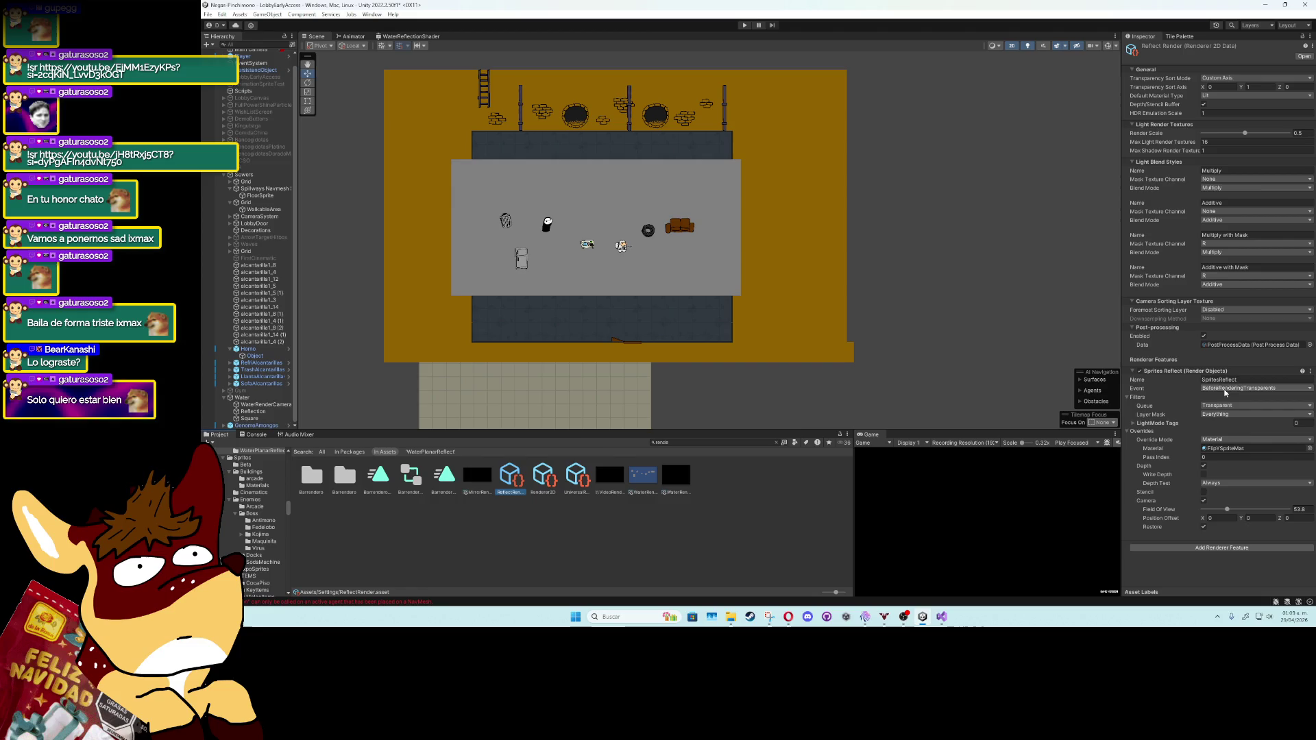
left_click(544, 477)
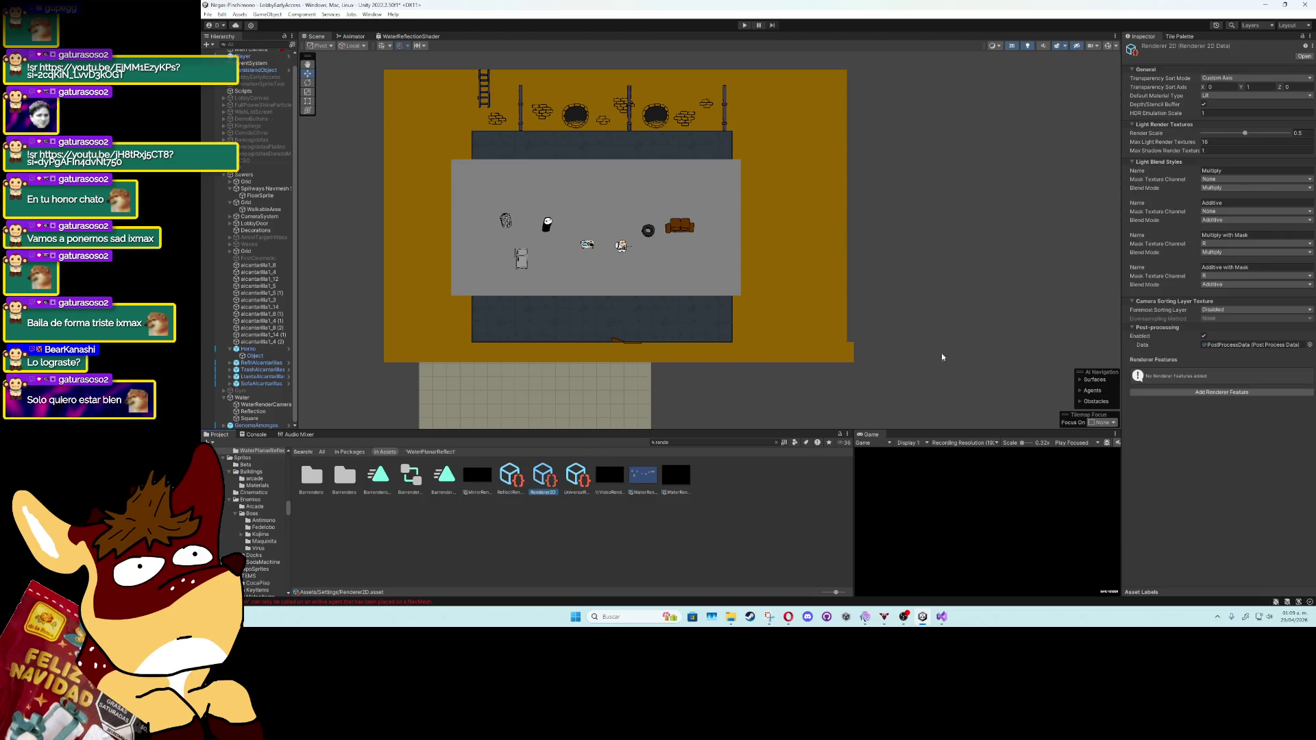
Step: Search for 'universa' and open the Universal Render Pipeline Global Settings asset
left_click(670, 443)
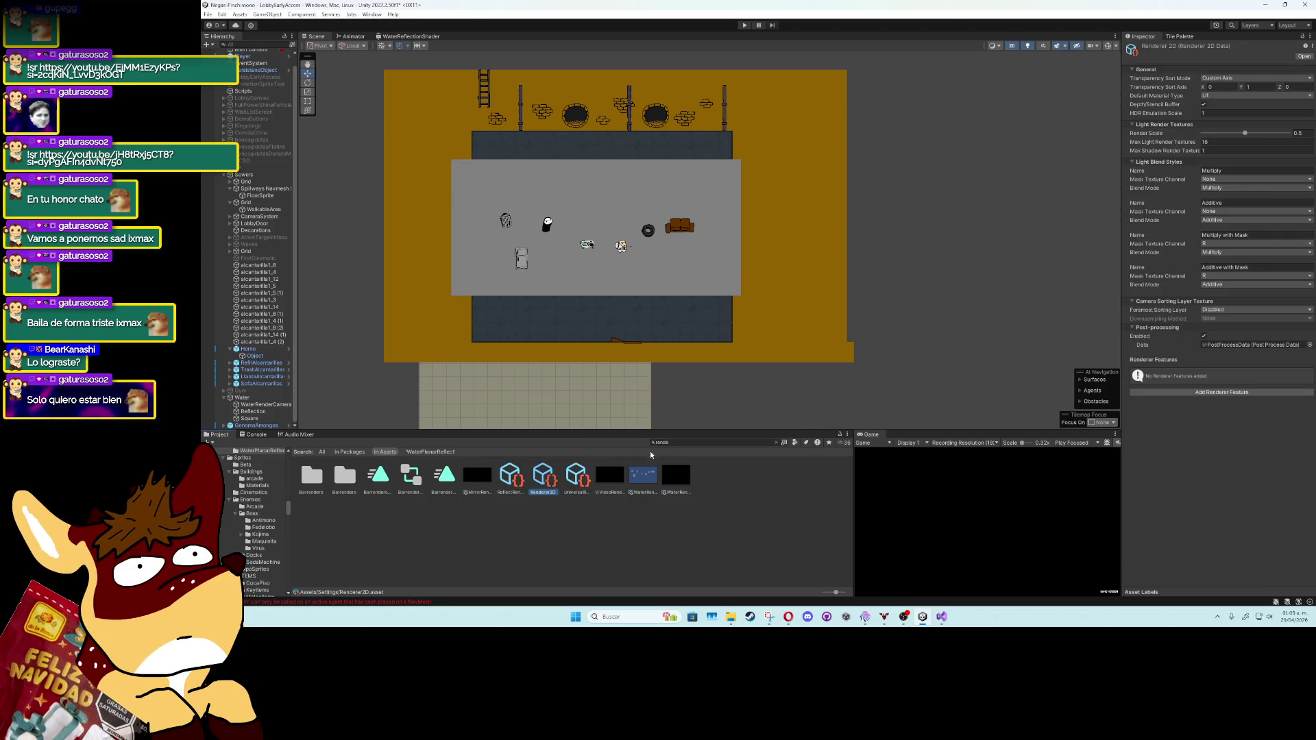
type("universa")
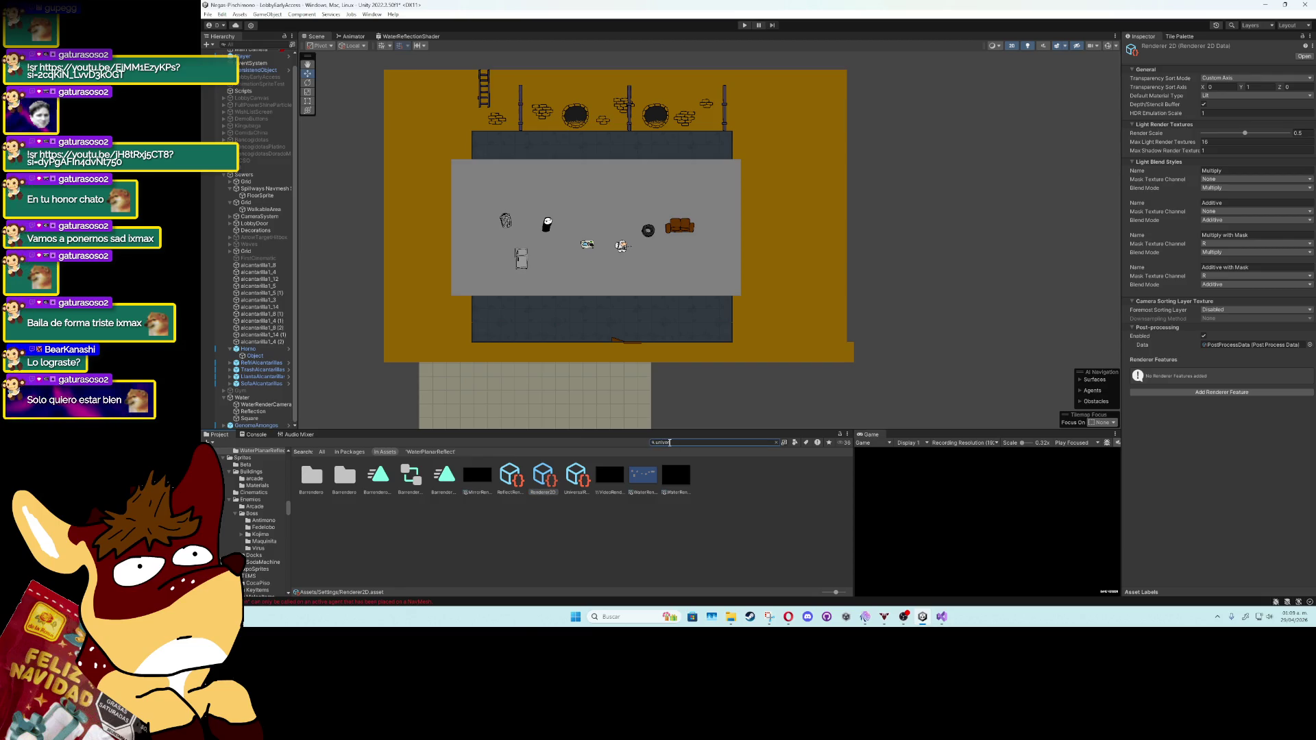
left_click(317, 485)
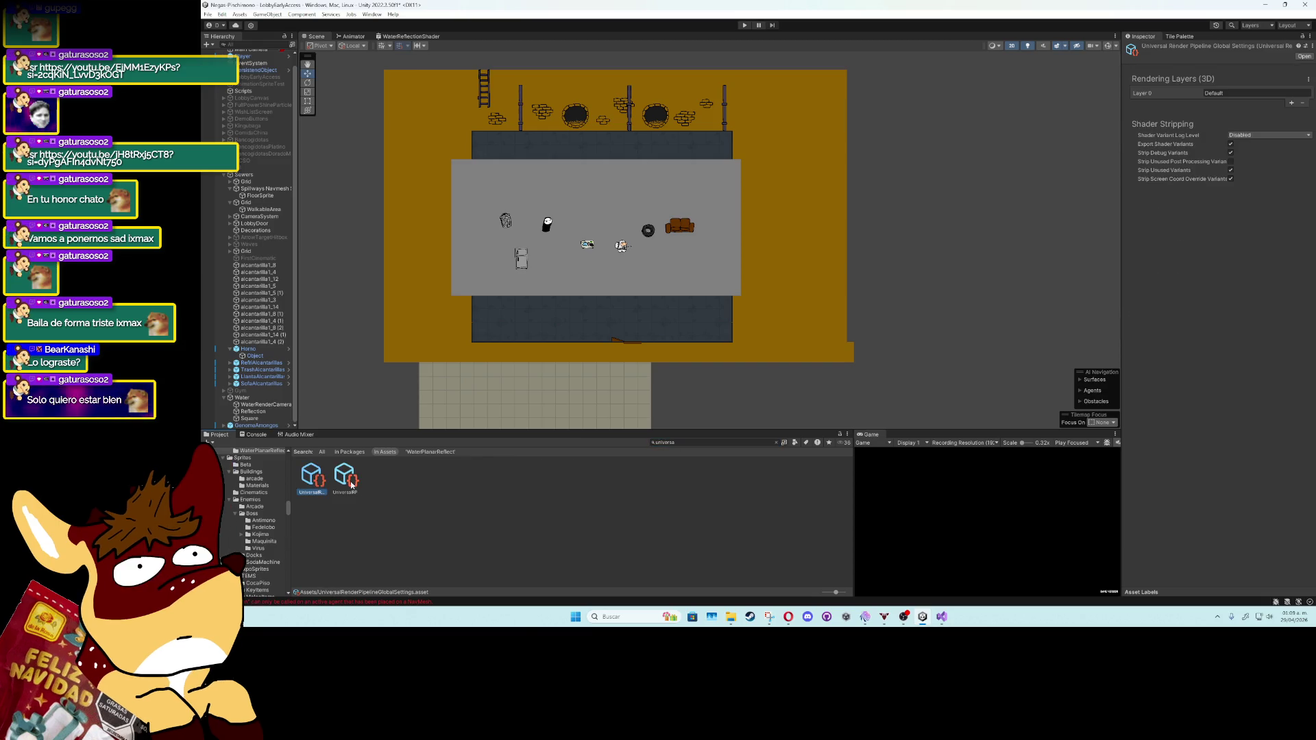
Step: On the UniversalRP asset, enable Opaque Texture and change Opaque Downsampling from 2x Bilinear to None
left_click(346, 480)
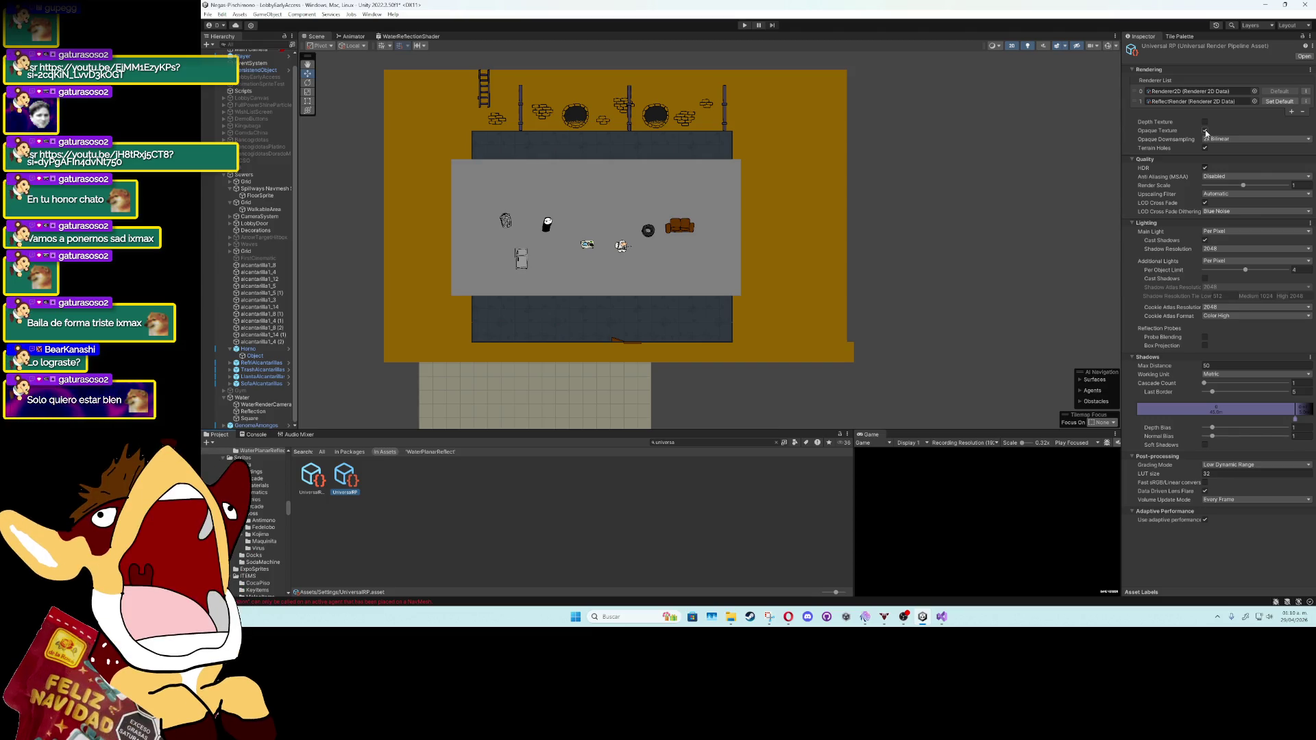
left_click(1206, 131)
left_click(1205, 131)
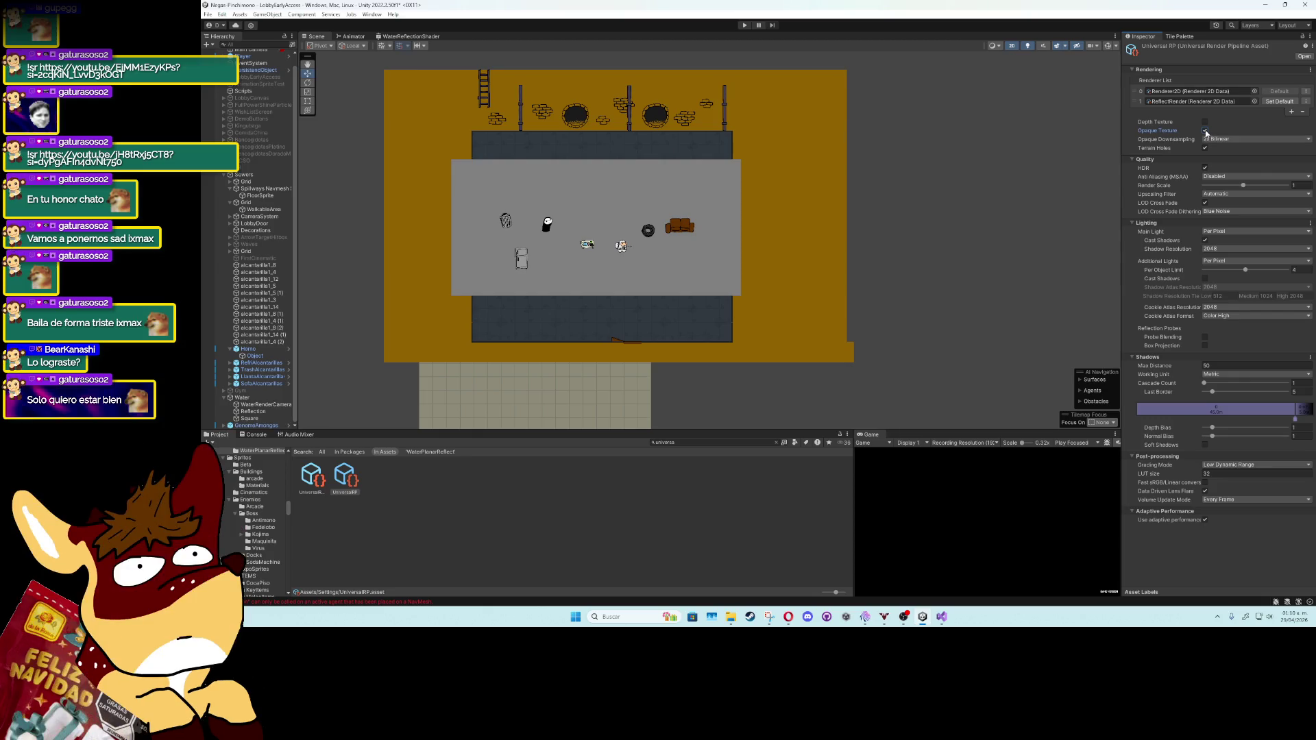
left_click(1251, 140)
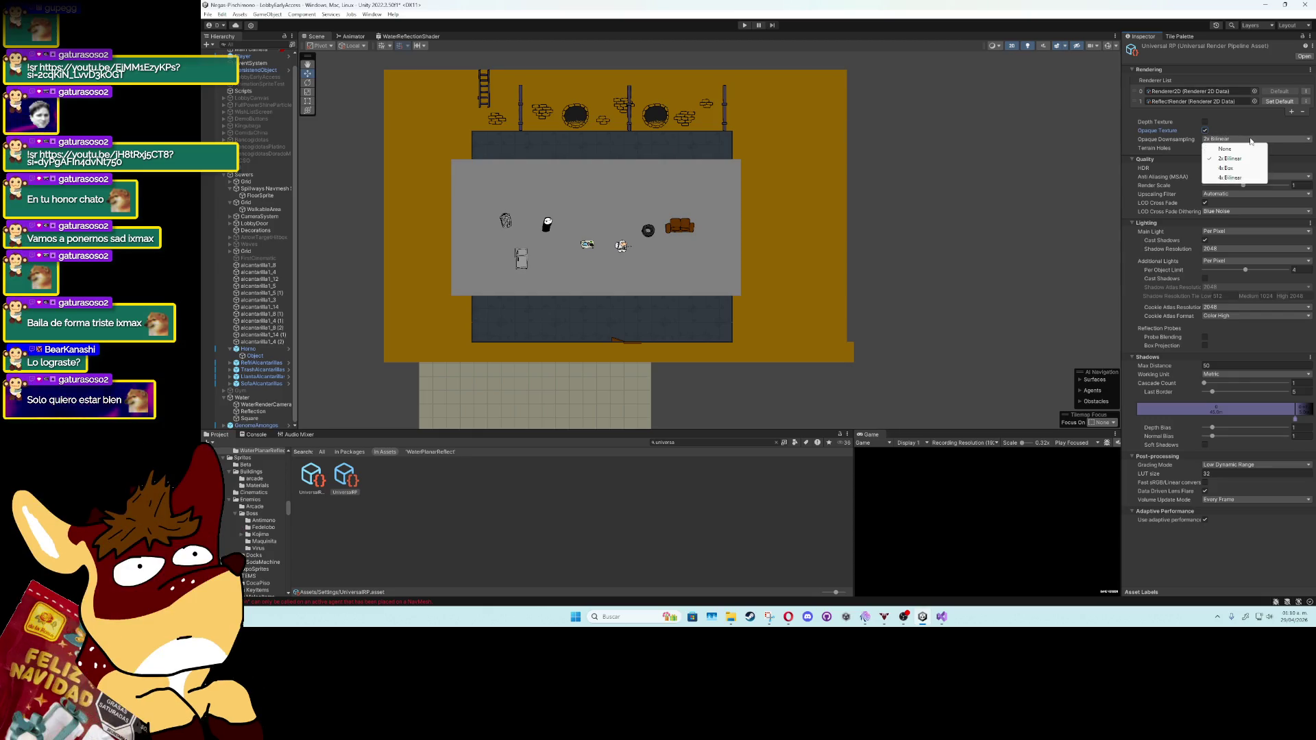
left_click(1238, 152)
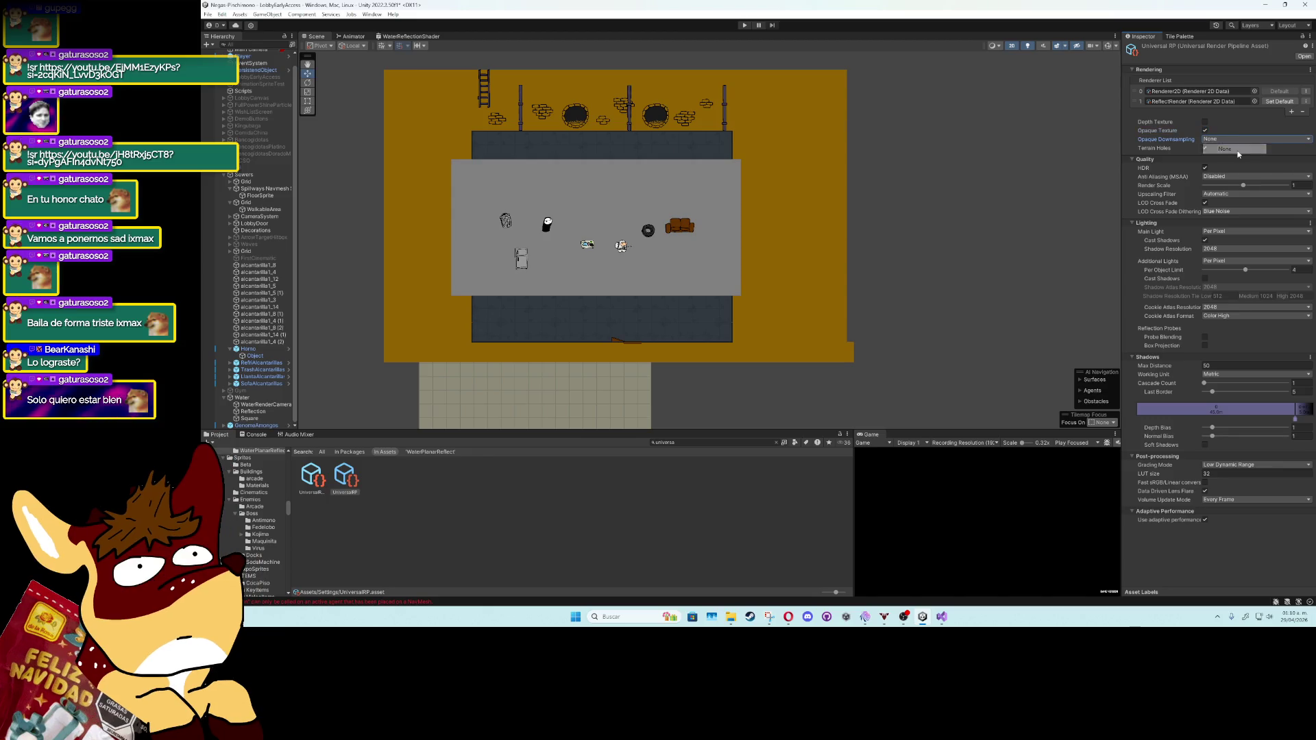